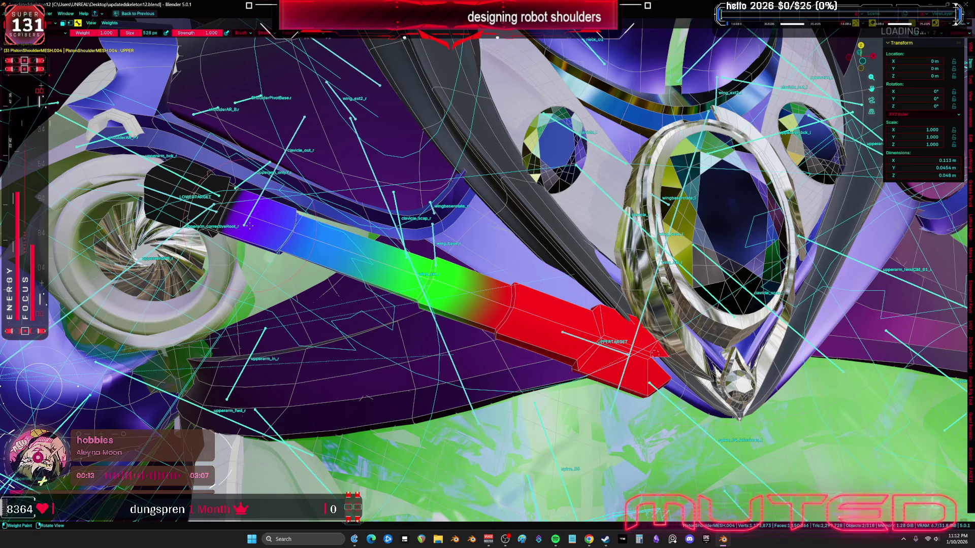
Step: Set the brush weight to 0 and paint it over the rod's shoulder end in the UPPER group
right_click(325, 226)
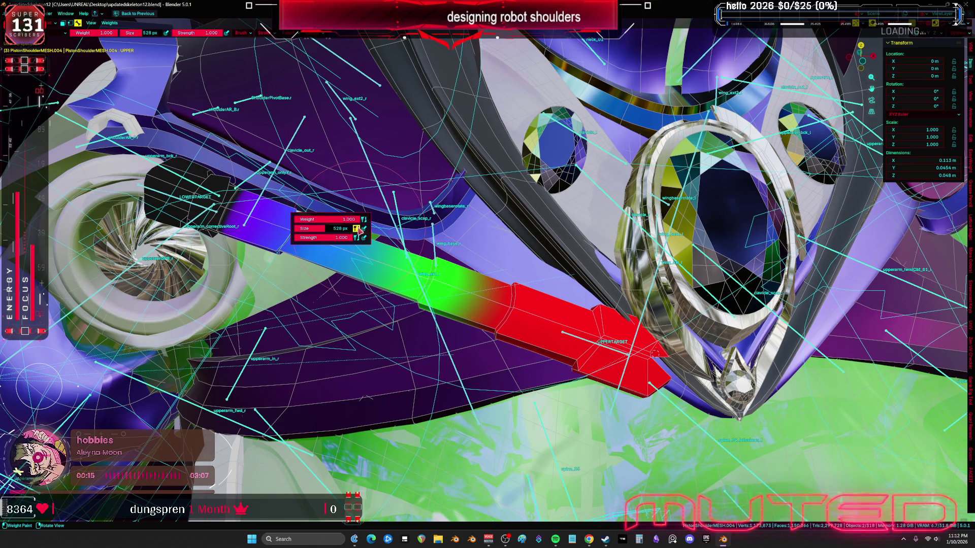
mouse_move(325, 219)
left_mouse_down()
mouse_move(247, 241)
mouse_move(239, 203)
mouse_move(208, 173)
left_mouse_up()
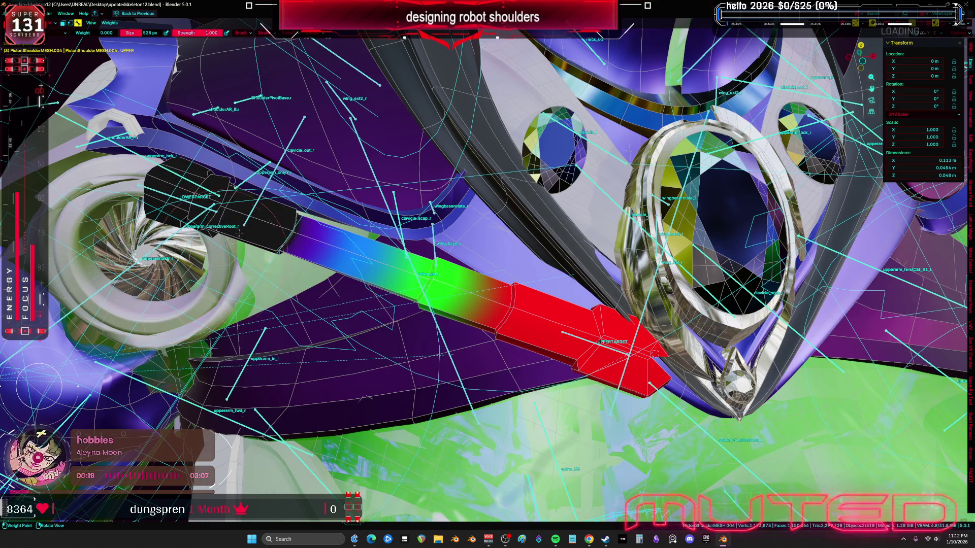
scroll(239, 231, "up", 1)
left_click_drag(241, 224, 242, 214)
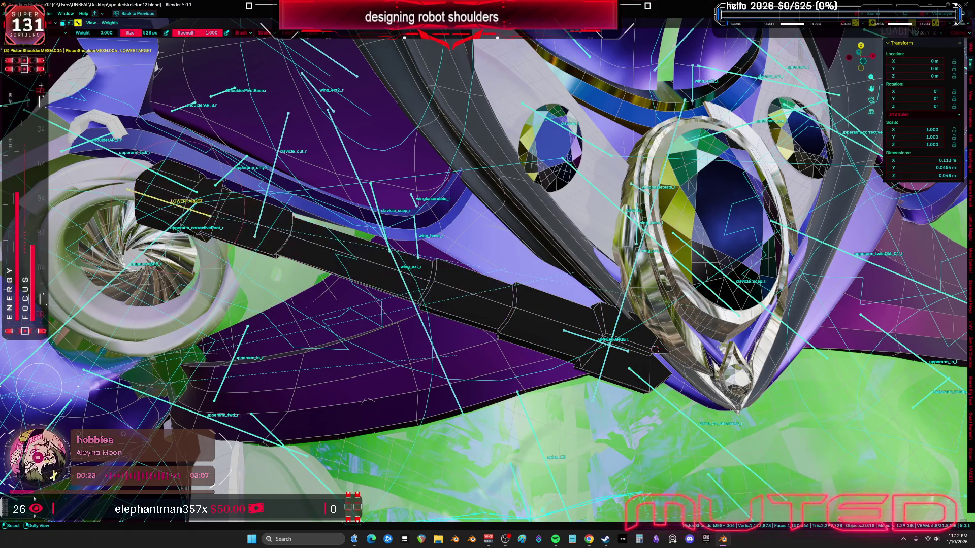
Step: Zero the LOWER group's weights over the rod's middle, then return to Object Mode
left_click(220, 158, "ctrl")
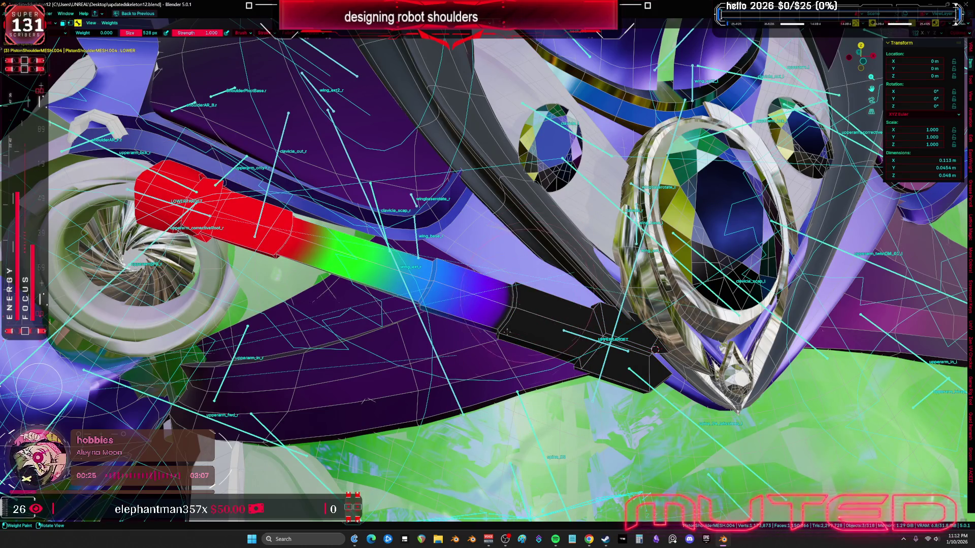
left_click_drag(514, 343, 431, 330)
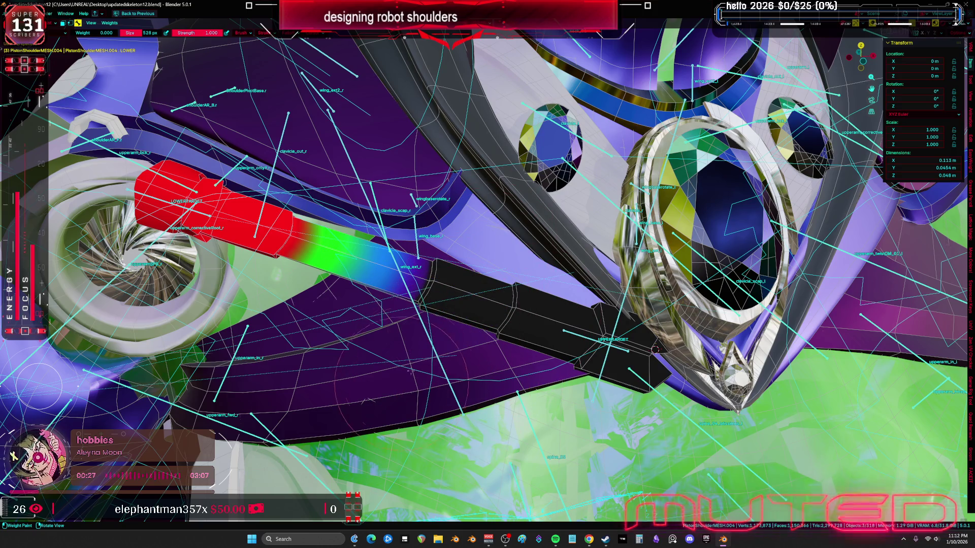
key("ctrl+Tab")
left_click(578, 338)
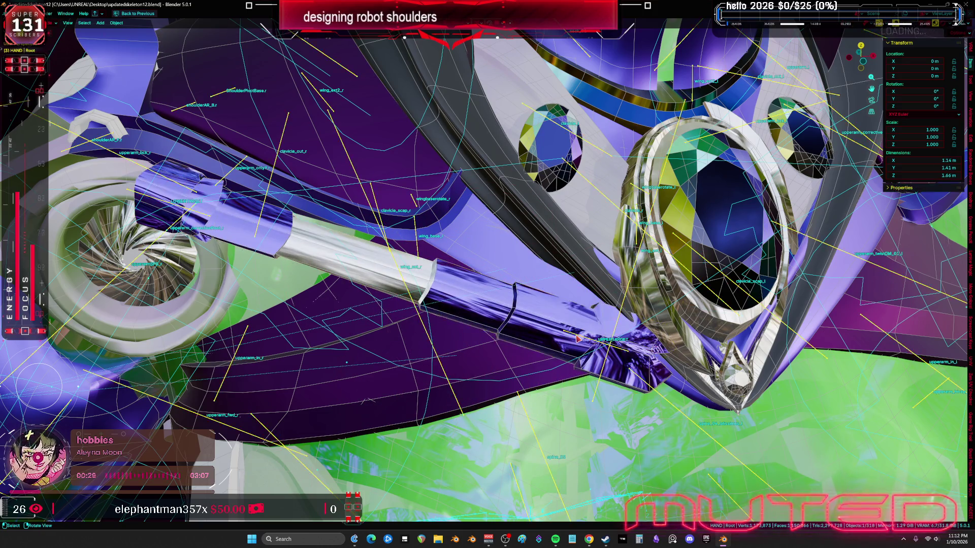
Step: Select the piston mesh with the rig and toggle weight painting back off
left_click(528, 323, "shift")
key("ctrl+Tab")
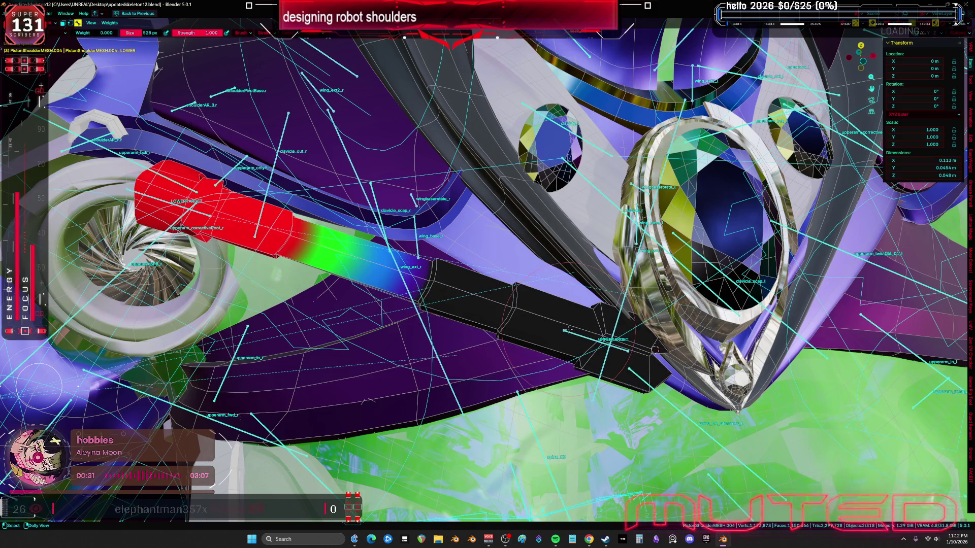
key("ctrl+Tab")
scroll(556, 330, "down", 8)
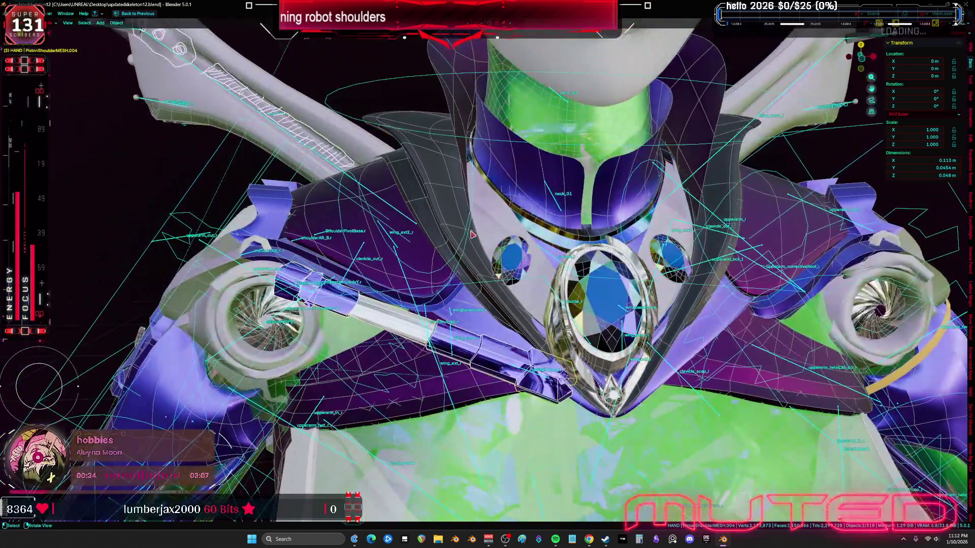
Step: Trackball-rotate the shoulder.R bone in Pose Mode, then cancel so it returns to rest
left_click(470, 234)
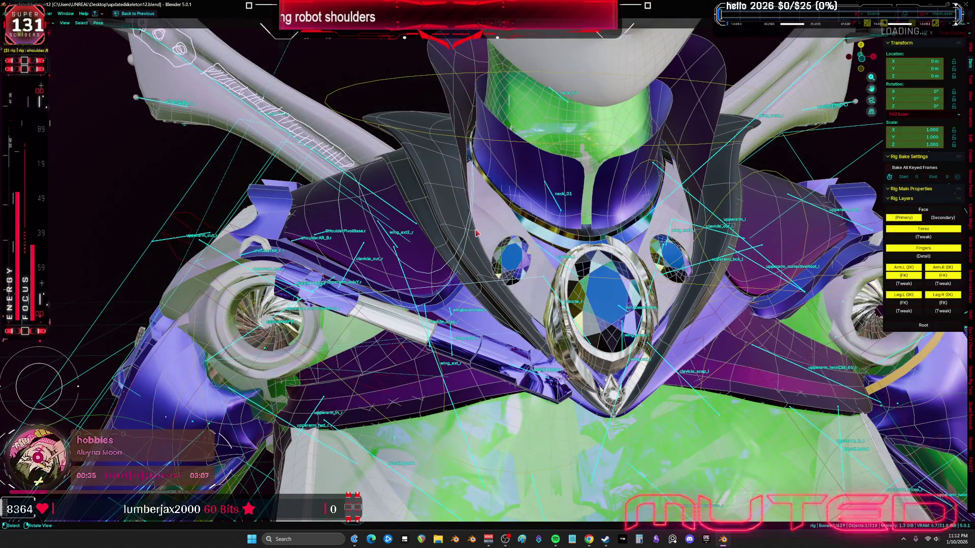
key("r")
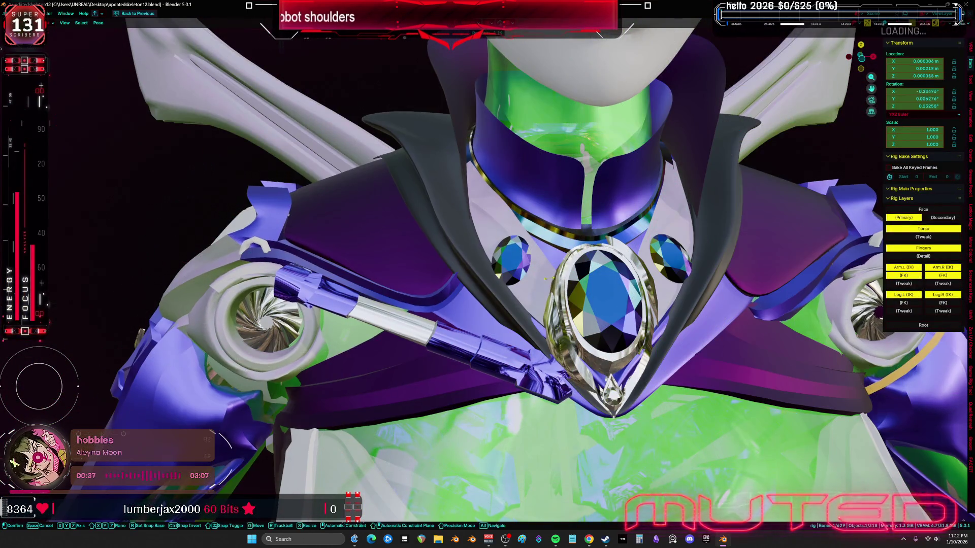
key("r")
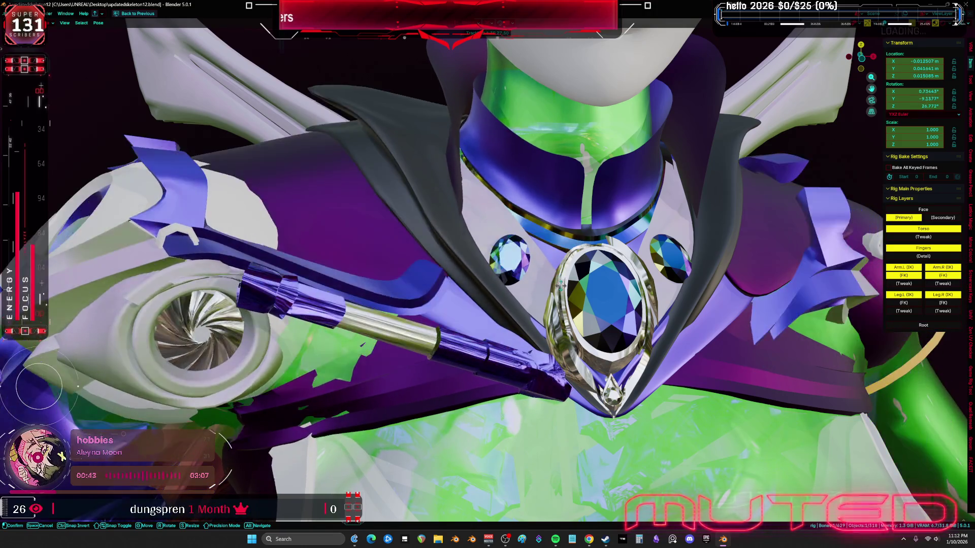
key("Escape")
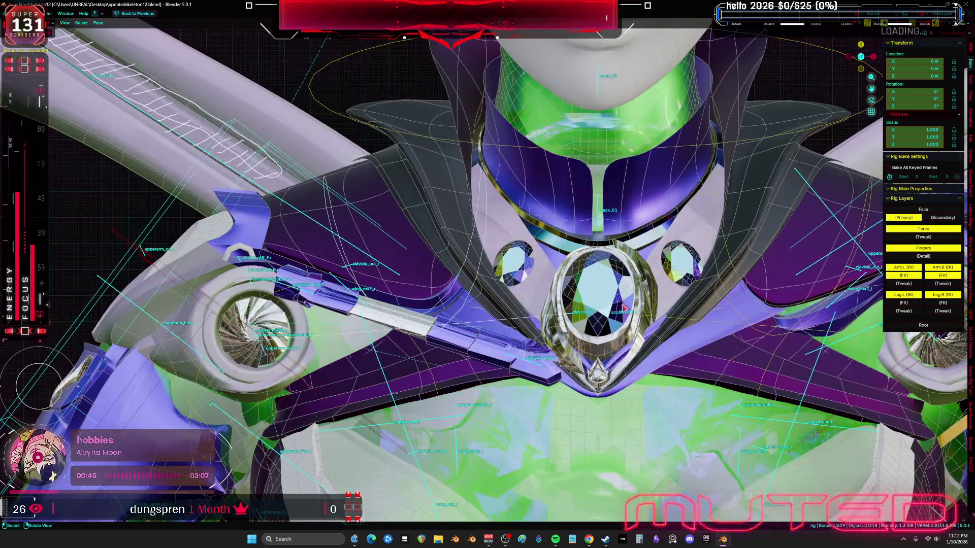
scroll(624, 308, "down", 3)
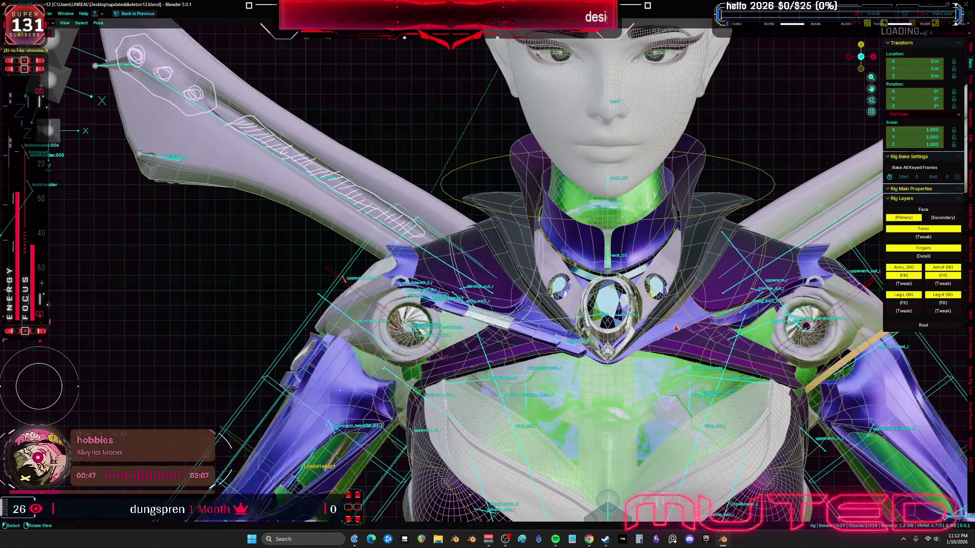
scroll(675, 327, "up", 5)
key("r")
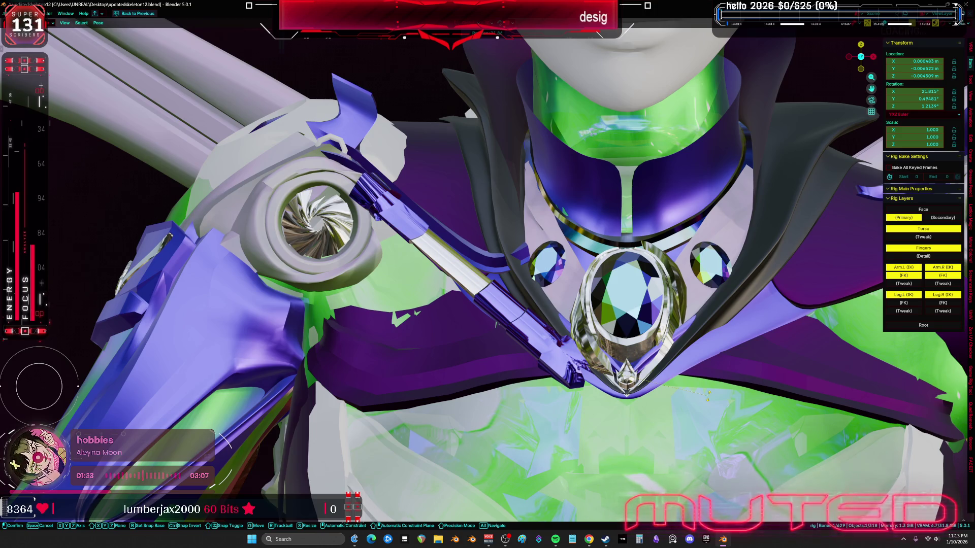
key("Escape")
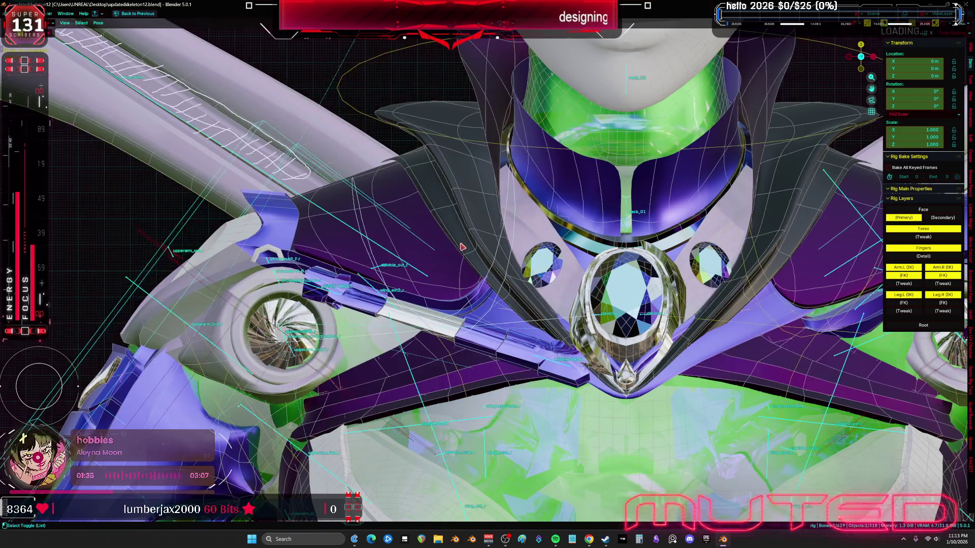
key("r")
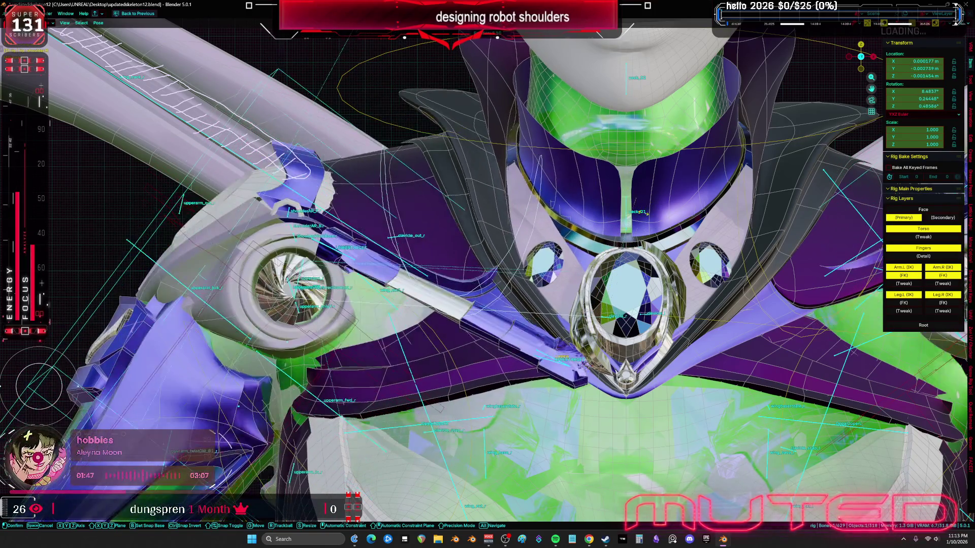
key("Escape")
key("shift+alt+z")
middle_click_drag(609, 171, 616, 236)
key("r")
key("z")
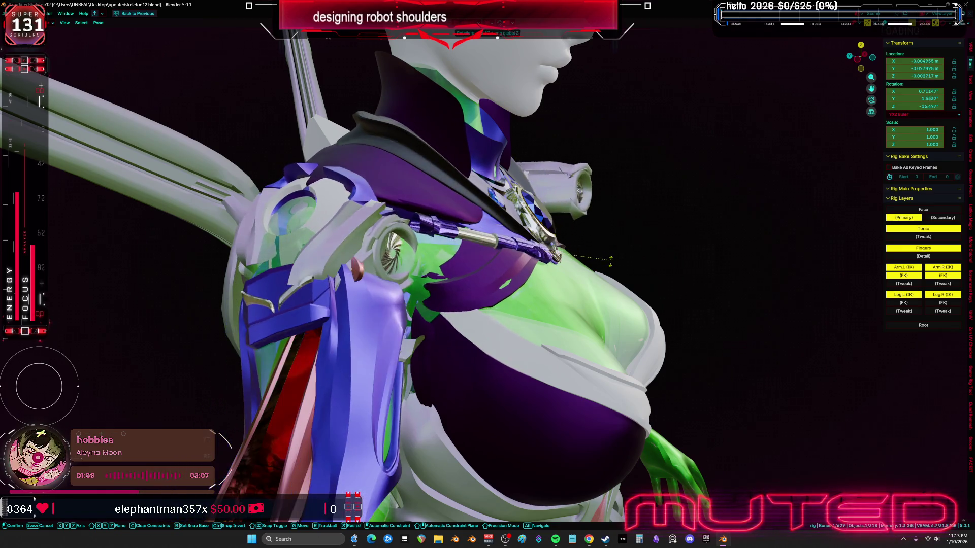
Step: Cancel the shoulder test rotation and switch the rig from Pose Mode to Object Mode
right_click(580, 236)
mouse_move(580, 236)
middle_mouse_down()
mouse_move(450, 224)
mouse_move(546, 298)
middle_mouse_up()
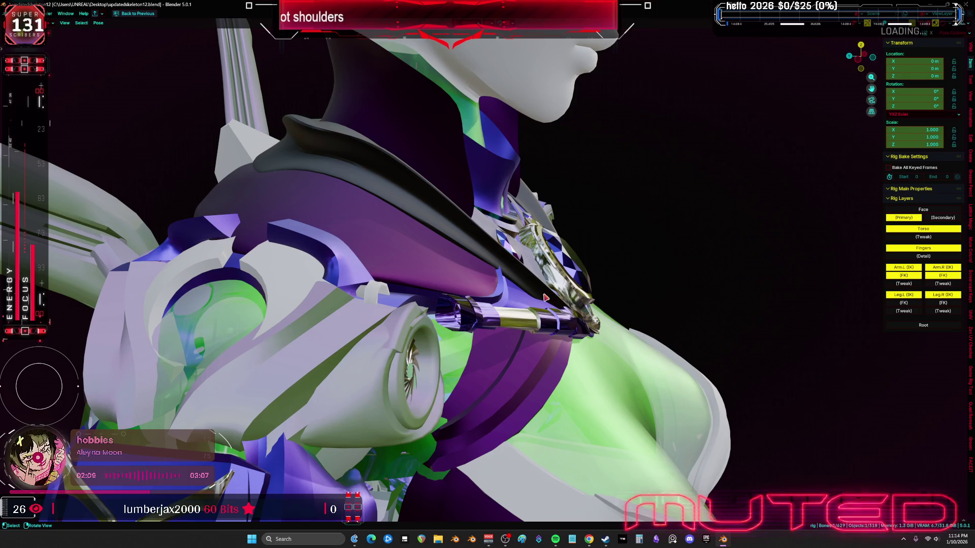
mouse_move(546, 297)
middle_mouse_down()
mouse_move(457, 299)
mouse_move(467, 311)
mouse_move(425, 323)
mouse_move(483, 317)
middle_mouse_up()
key("ctrl+Tab")
scroll(411, 300, "up", 4)
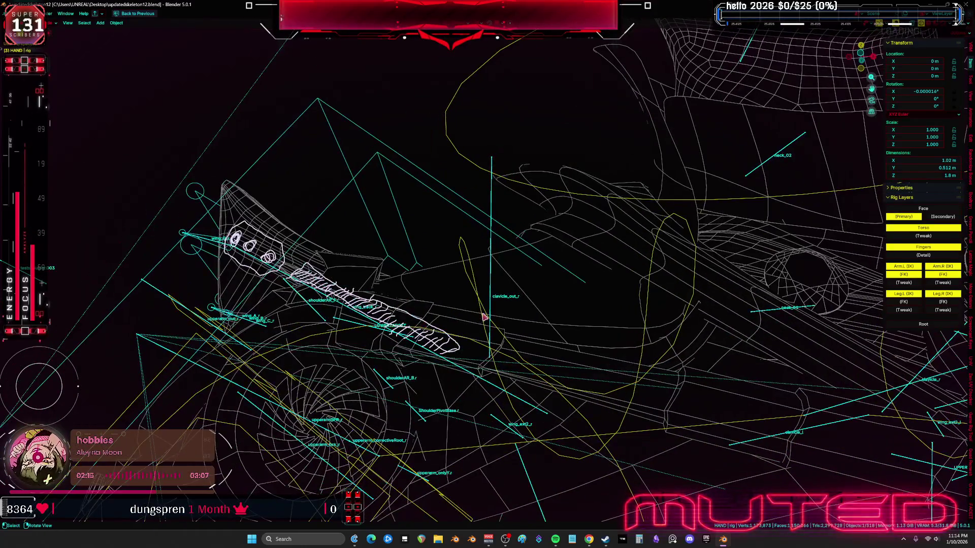
left_click(490, 319)
key("KP_Decimal")
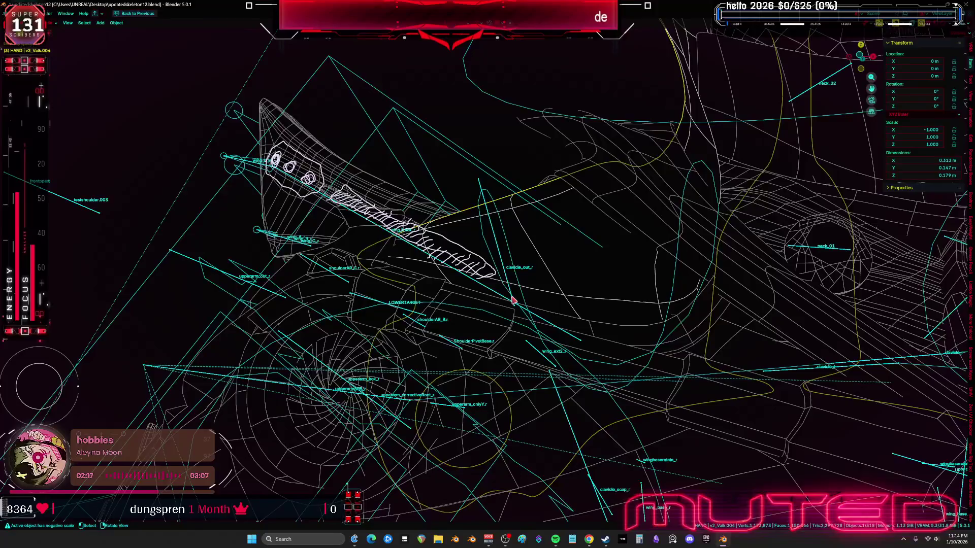
left_click(513, 302)
key("KP_Decimal")
key("Tab")
left_click(398, 274)
key("KP_Decimal")
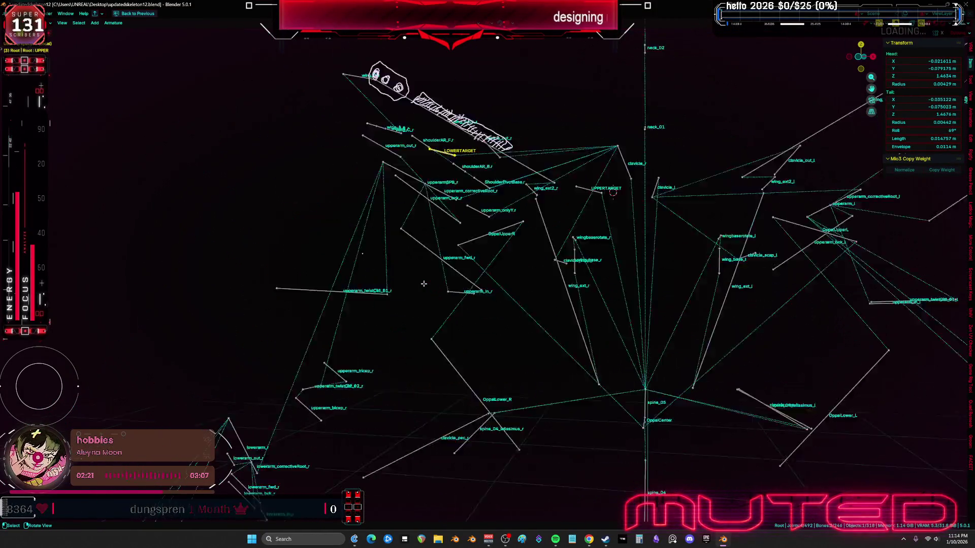
mouse_move(417, 279)
middle_mouse_down()
mouse_move(617, 283)
mouse_move(588, 285)
middle_mouse_up()
middle_click_drag(504, 410, 515, 341)
key("b")
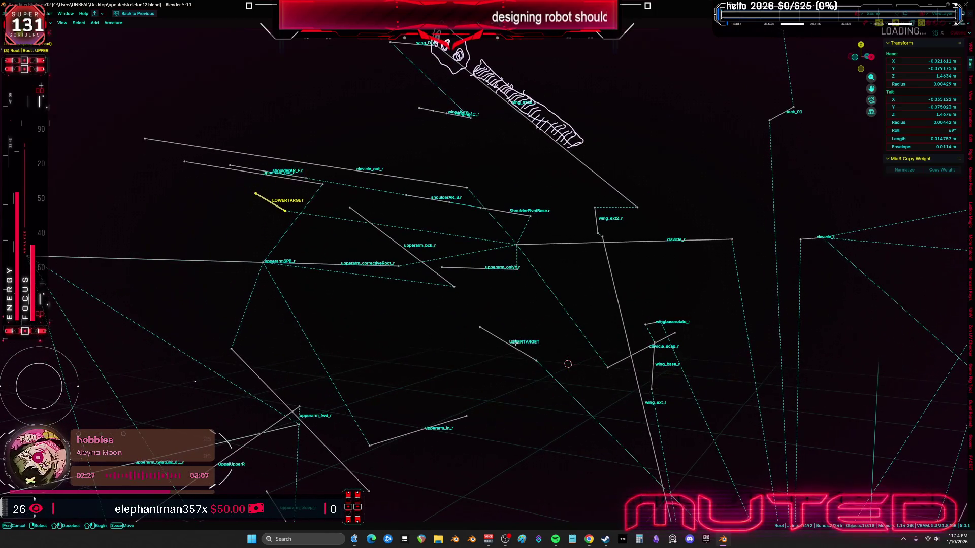
key("Escape")
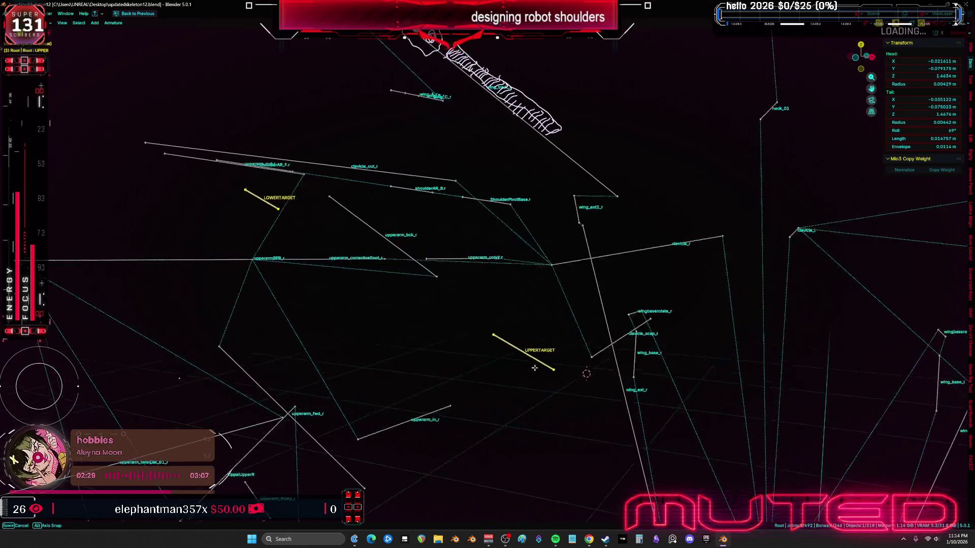
key("Tab")
key("KP_7")
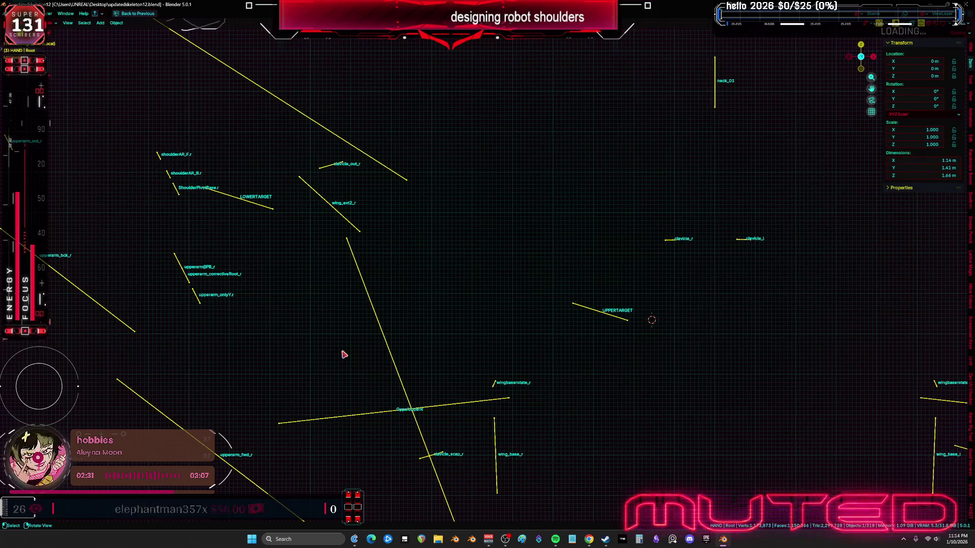
key("KP_1")
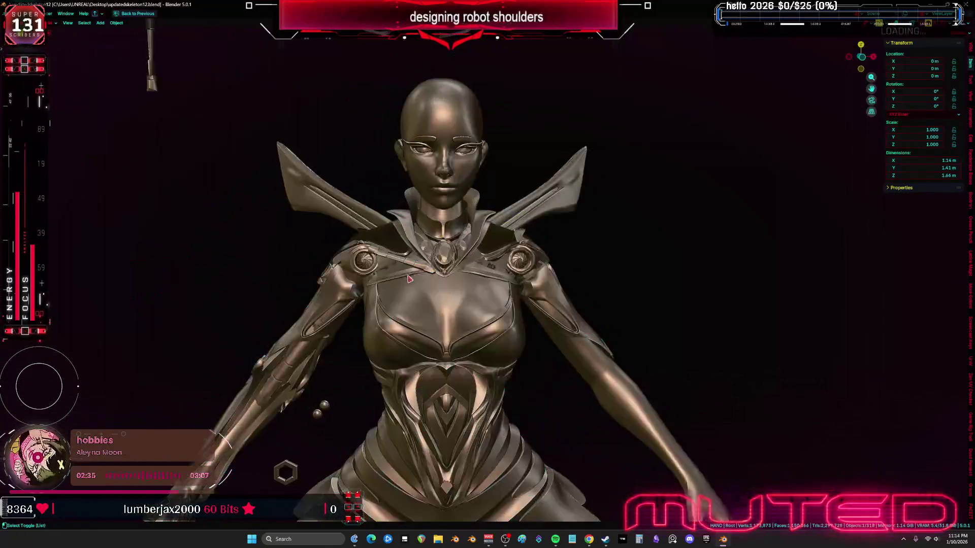
Step: Select the piston shoulder mesh and switch the viewport to wireframe shading
scroll(410, 279, "up", 5)
middle_click_drag(410, 279, 568, 323)
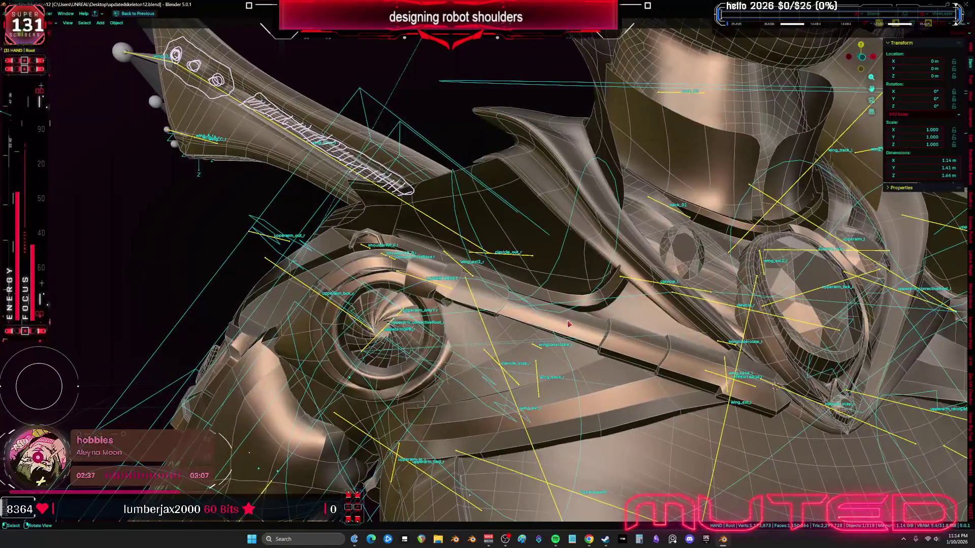
left_click(568, 323)
key("z")
left_click(365, 278)
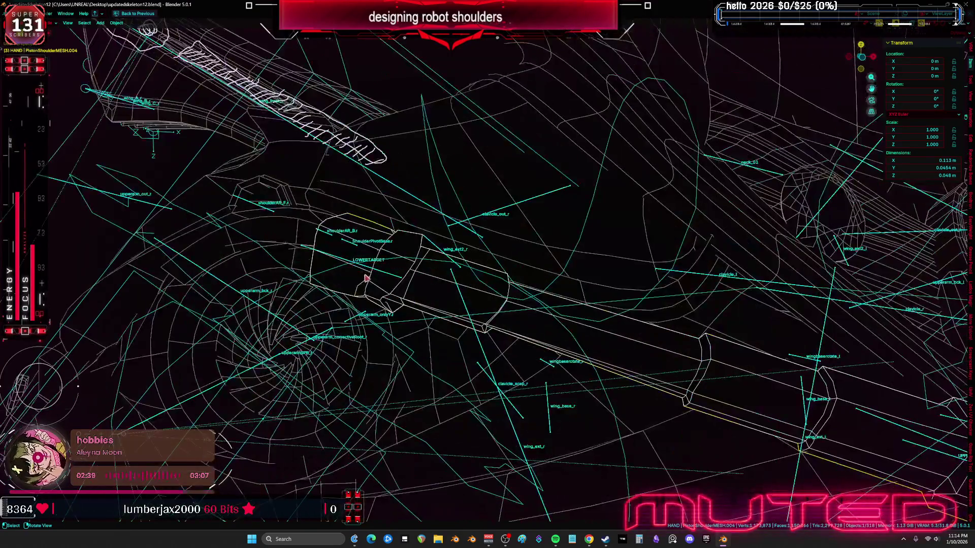
Step: Add the Root rig armature to the selection and enter its Edit Mode at the right shoulder
left_click(392, 276)
left_click(420, 287)
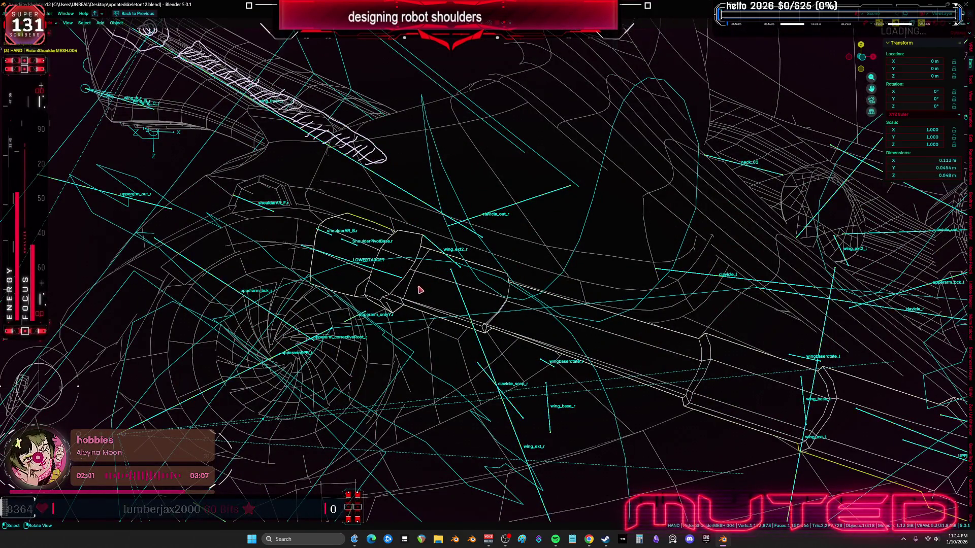
left_click(399, 281, "shift")
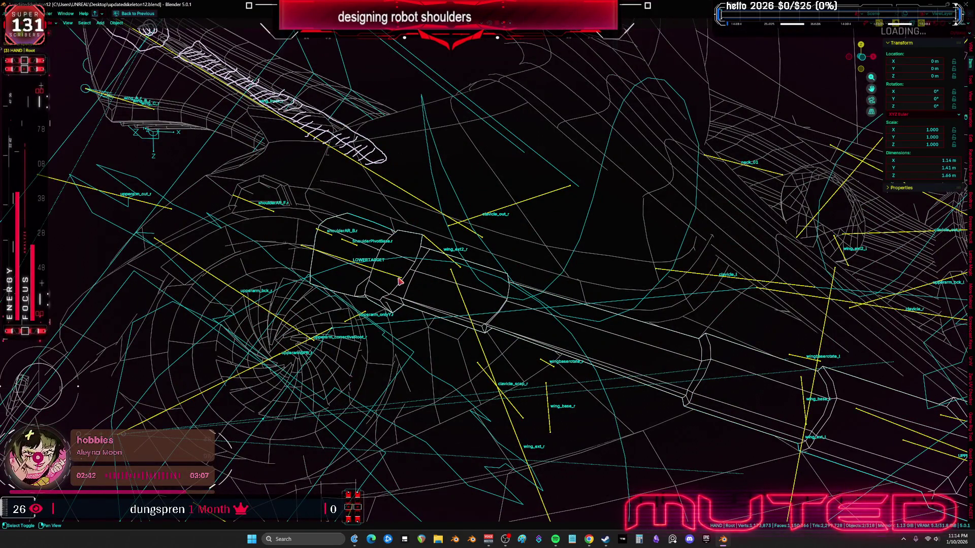
left_click(399, 281)
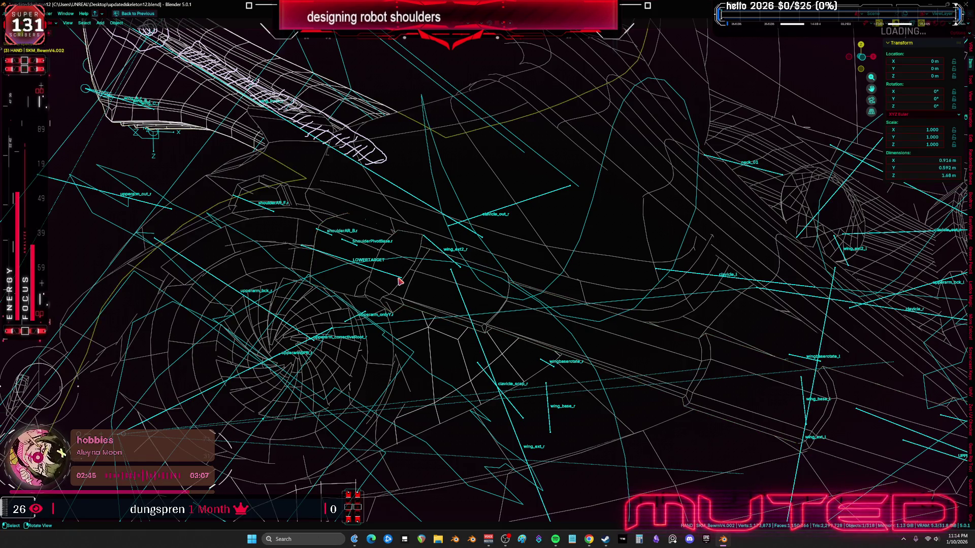
left_click(396, 279)
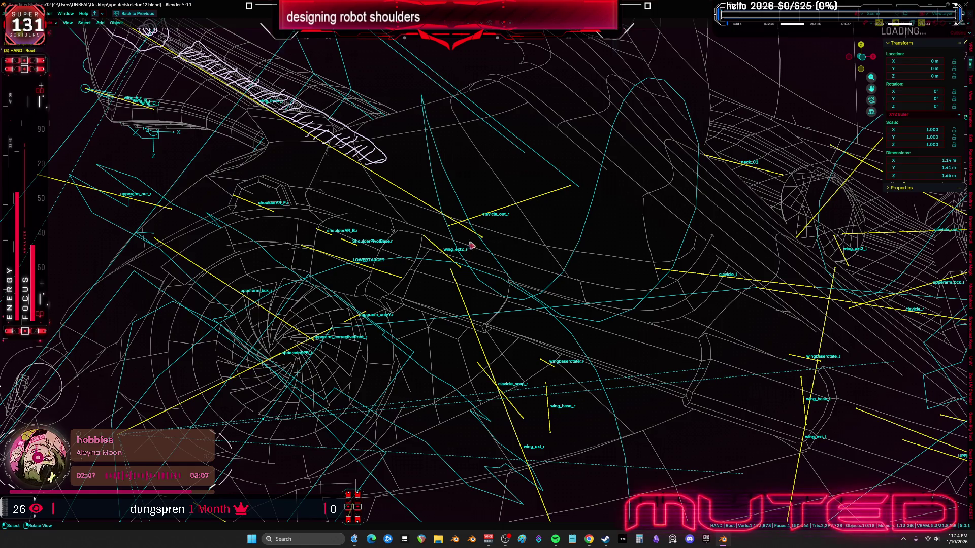
scroll(409, 270, "down", 10)
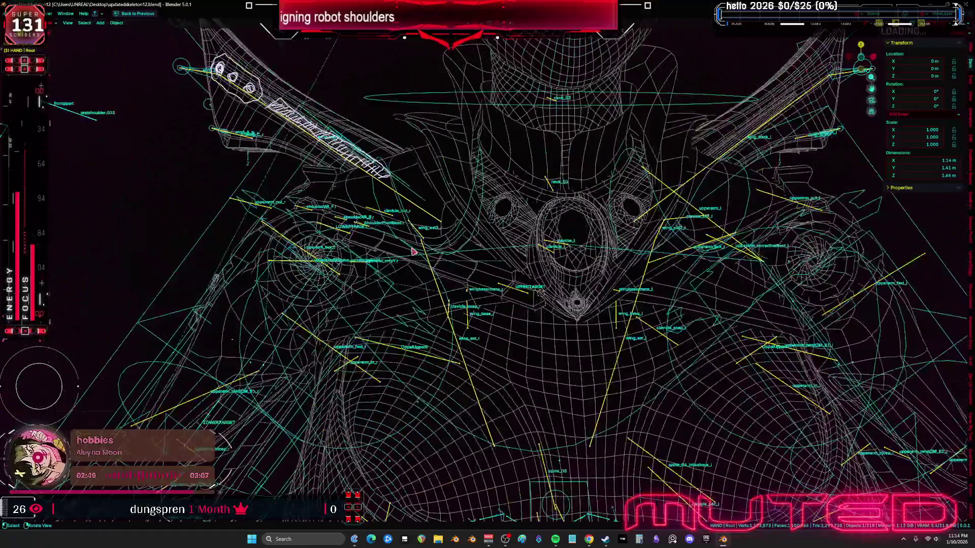
scroll(413, 252, "up", 3)
mouse_move(413, 251)
middle_mouse_down()
mouse_move(421, 326)
mouse_move(406, 305)
mouse_move(415, 328)
middle_mouse_up()
key("Tab")
Step: Move the LOWERTARGET and UPPERTARGET bones and separate them into a new armature
key("g")
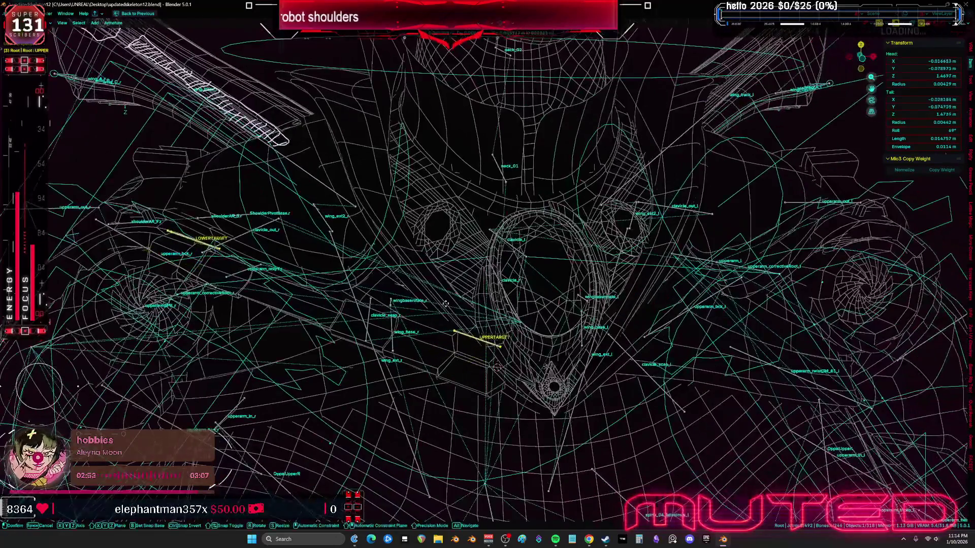
left_click(422, 327)
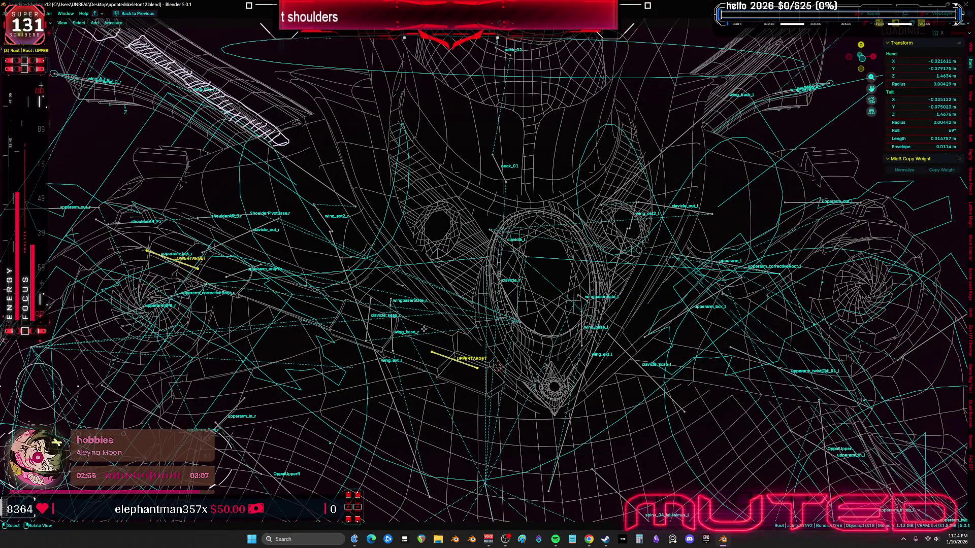
key("Tab")
middle_click_drag(342, 319, 405, 334)
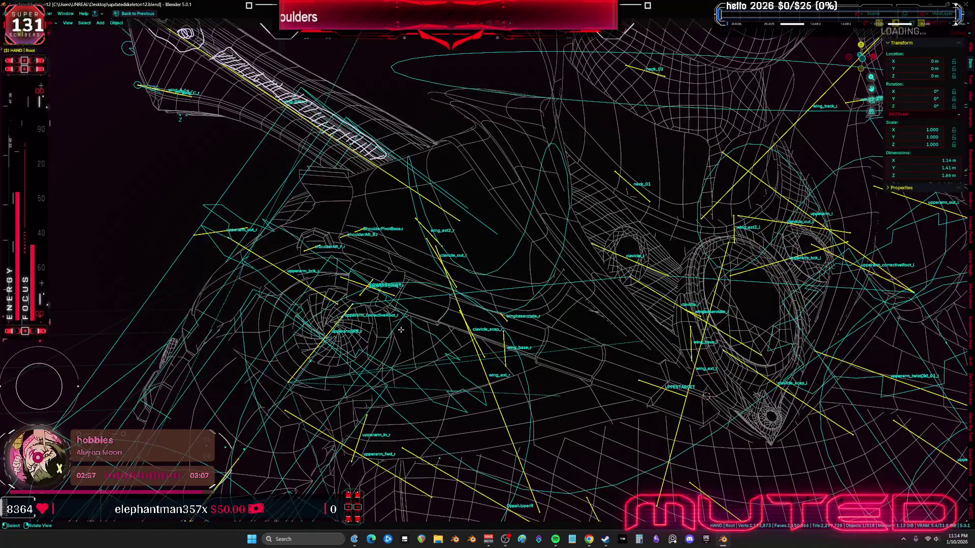
key("Tab")
key("p")
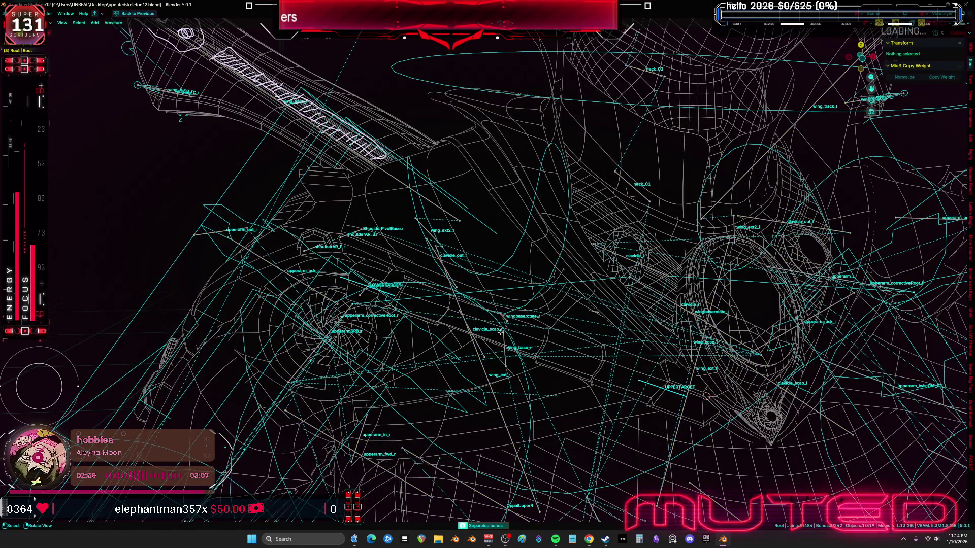
key("Tab")
Step: Select the Root.001 armature, then box-select and hide the objects around the shoulder
left_click(386, 295)
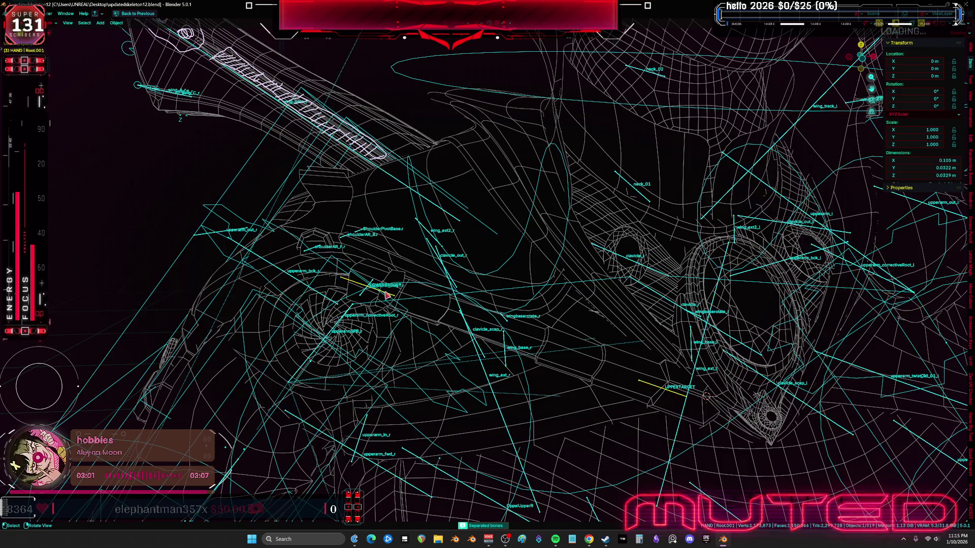
key("b")
left_click_drag(198, 366, 87, 279)
key("h")
middle_click_drag(148, 283, 400, 308)
left_click(400, 296)
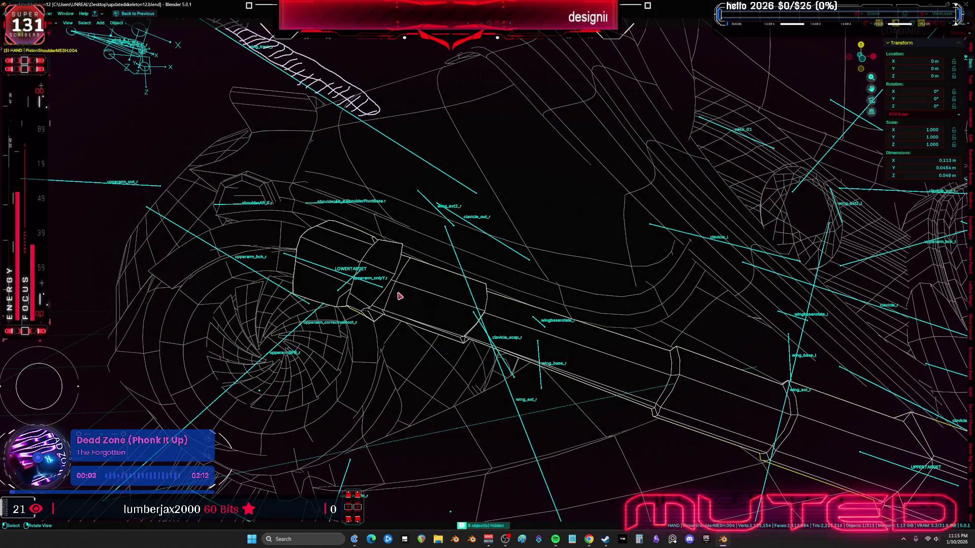
Step: Parent the piston mesh to the Root.001 armature with Armature Deform
left_click(335, 273)
key("ctrl+p")
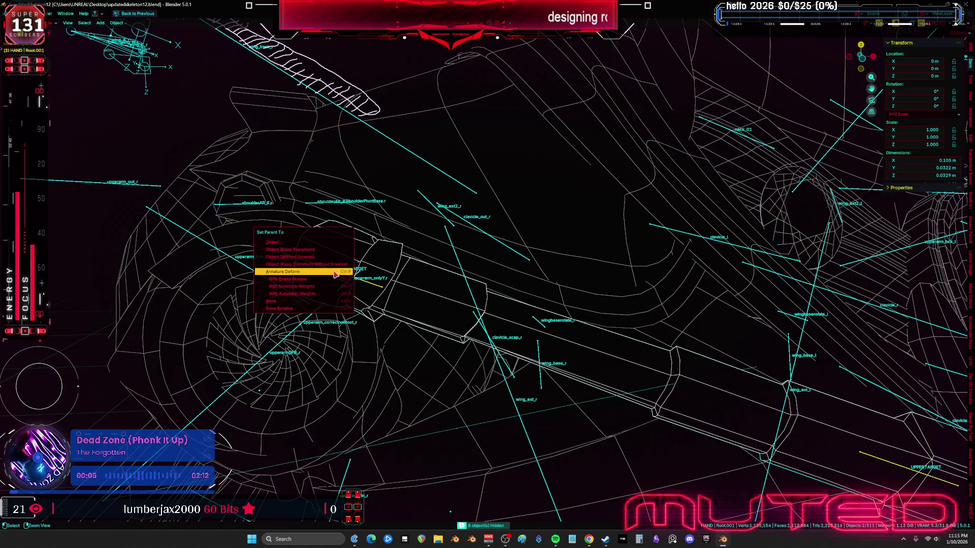
left_click(335, 272)
left_click(381, 288)
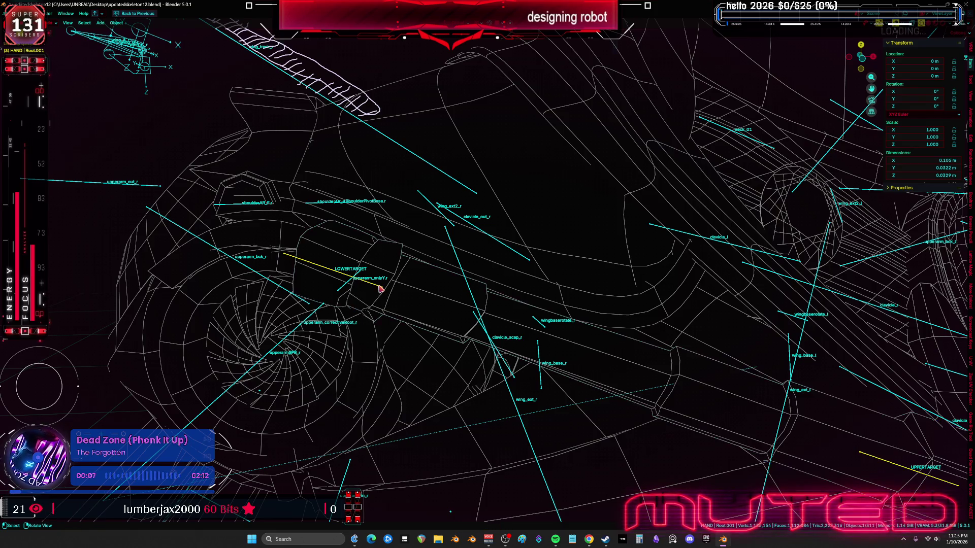
left_click(381, 289)
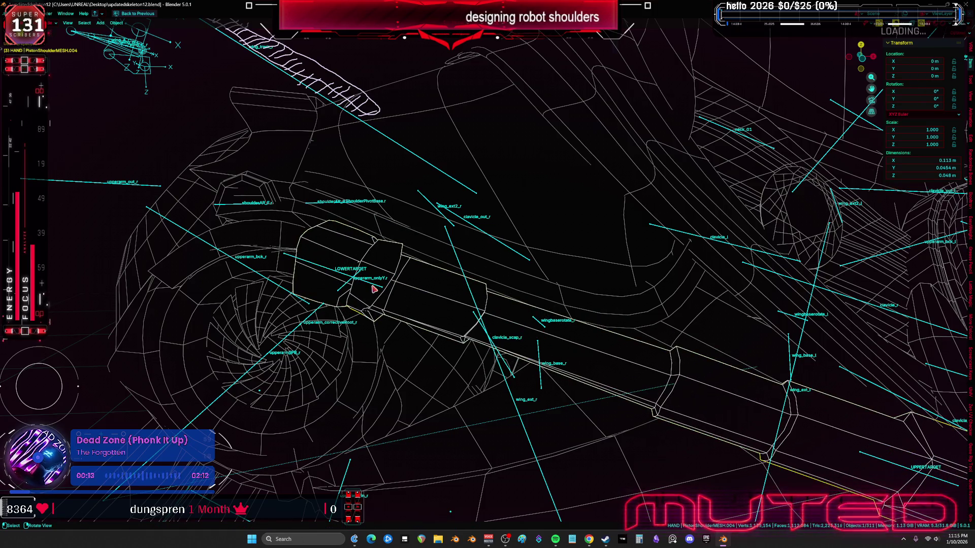
Step: Cycle through the overlapping objects and reselect the PistonShoulderMESH.004 piston mesh
left_click(374, 289)
left_click(374, 290)
left_click(374, 289)
left_click(374, 289)
left_click(375, 288)
left_click(377, 288)
left_click(379, 286)
left_click(422, 300)
scroll(412, 299, "down", 8)
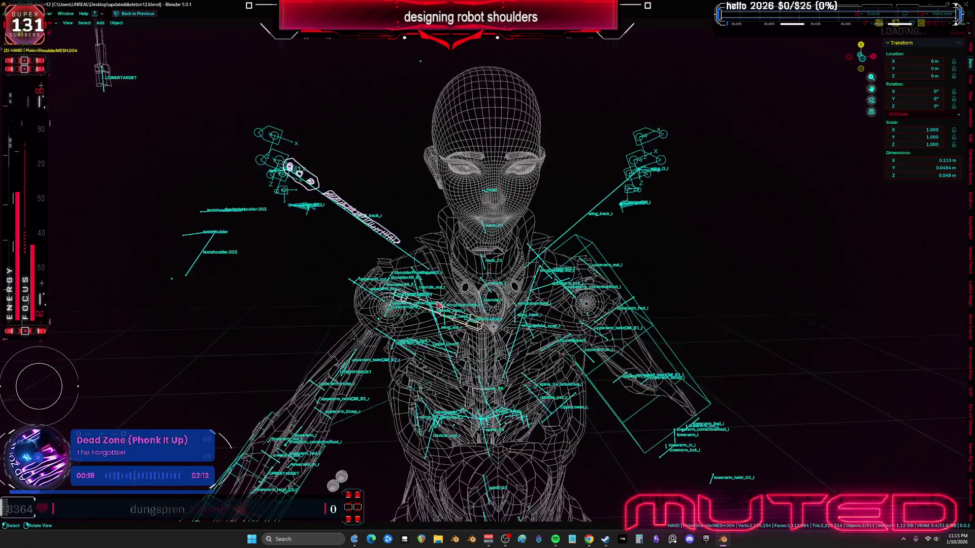
Step: Switch to Material Preview and reposition the piston piece at the shoulder turbine
key("shift+alt+z")
key("shift+z")
scroll(426, 356, "up", 5)
mouse_move(427, 365)
middle_mouse_down()
mouse_move(446, 387)
mouse_move(448, 364)
mouse_move(420, 349)
mouse_move(358, 349)
mouse_move(492, 337)
middle_mouse_up()
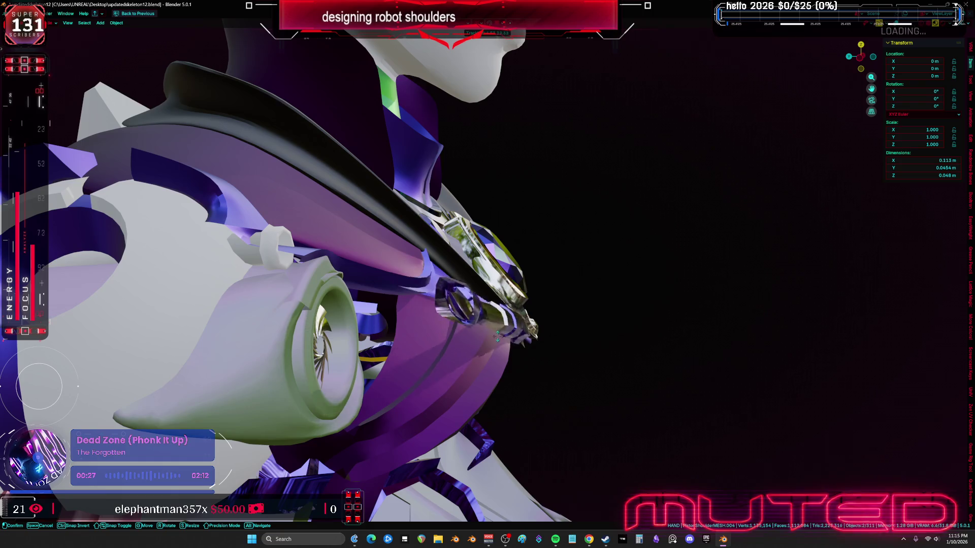
left_click(492, 333)
key("g")
left_click(409, 336)
middle_click_drag(410, 337, 375, 357)
scroll(374, 357, "up", 5)
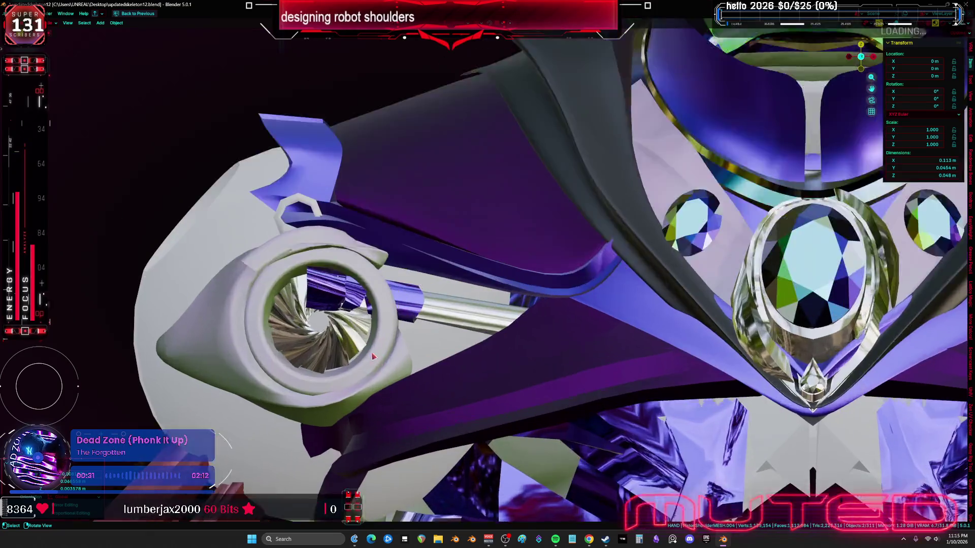
Step: Move the piston rod over toward the chest gem
key("g")
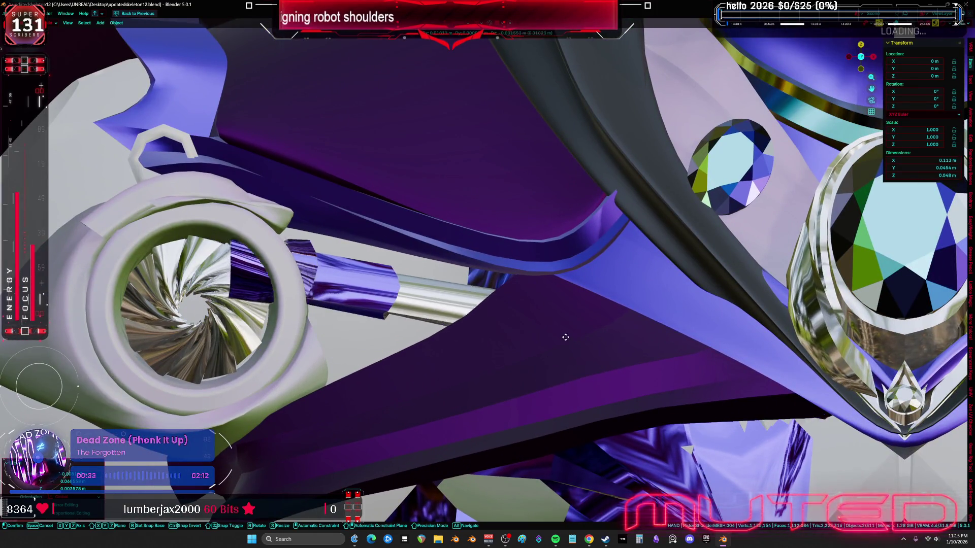
left_click(625, 330)
mouse_move(666, 329)
middle_mouse_down()
mouse_move(727, 345)
mouse_move(685, 341)
middle_mouse_up()
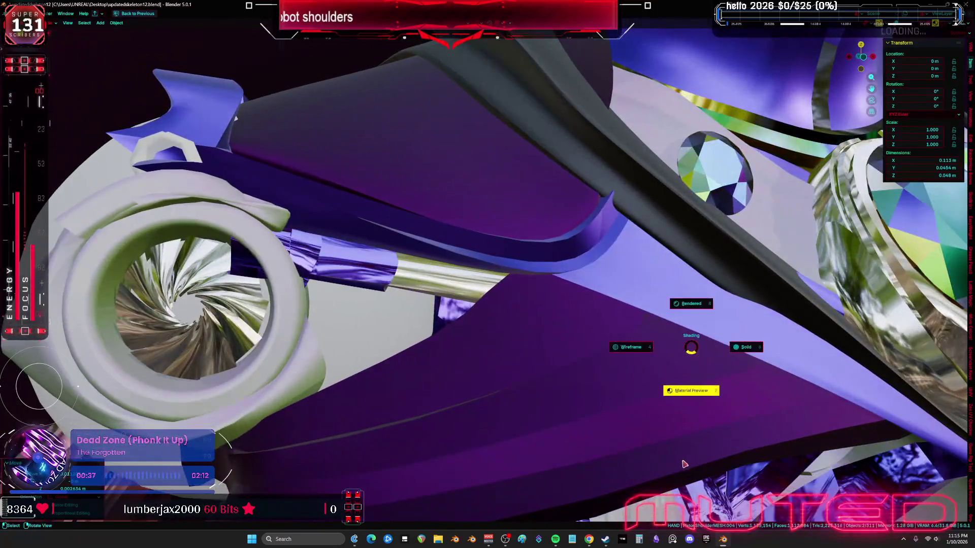
scroll(661, 420, "down", 5)
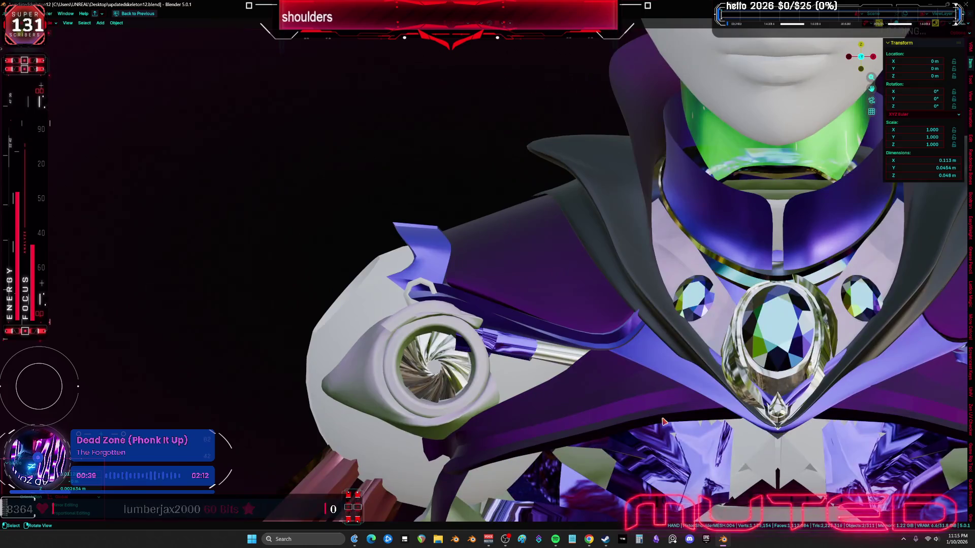
Step: Toggle Local View, unhide all hidden objects, and switch to wireframe with overlays on
key("KP_Divide")
key("KP_Divide")
key("alt+h")
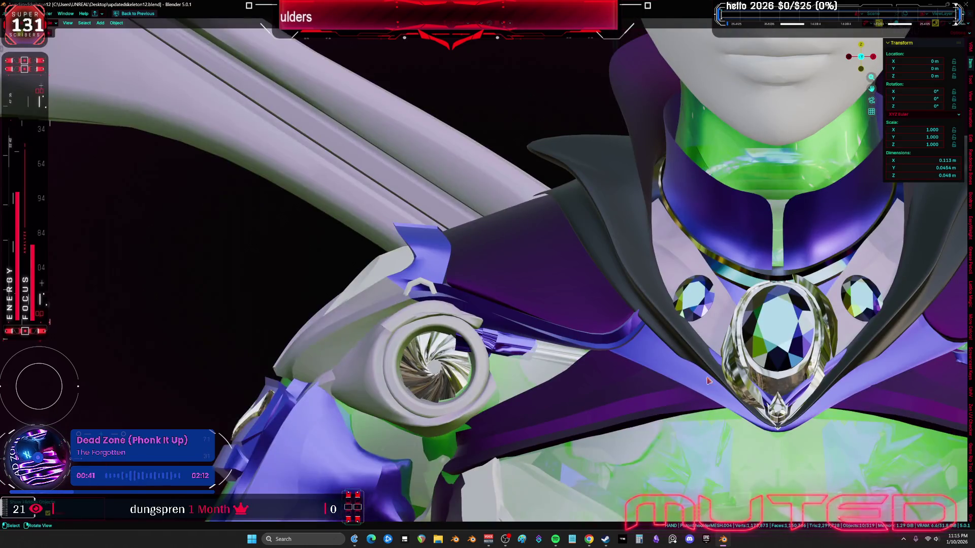
middle_click_drag(613, 305, 507, 266, "shift")
key("shift+alt+z")
scroll(518, 274, "up", 4)
key("z")
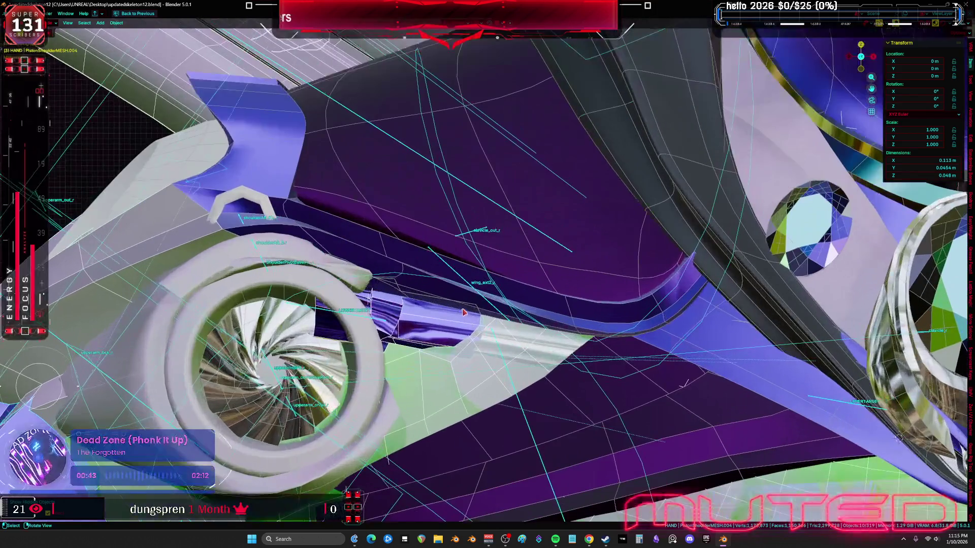
left_click(390, 332)
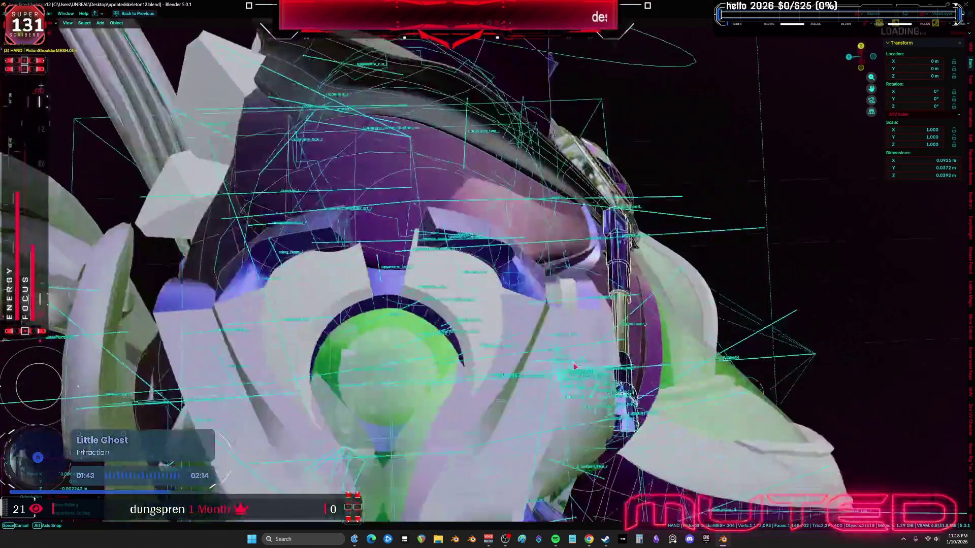
Step: Confirm the piston's new position and check it around the shoulder without overlays
middle_click_drag(574, 366, 599, 362)
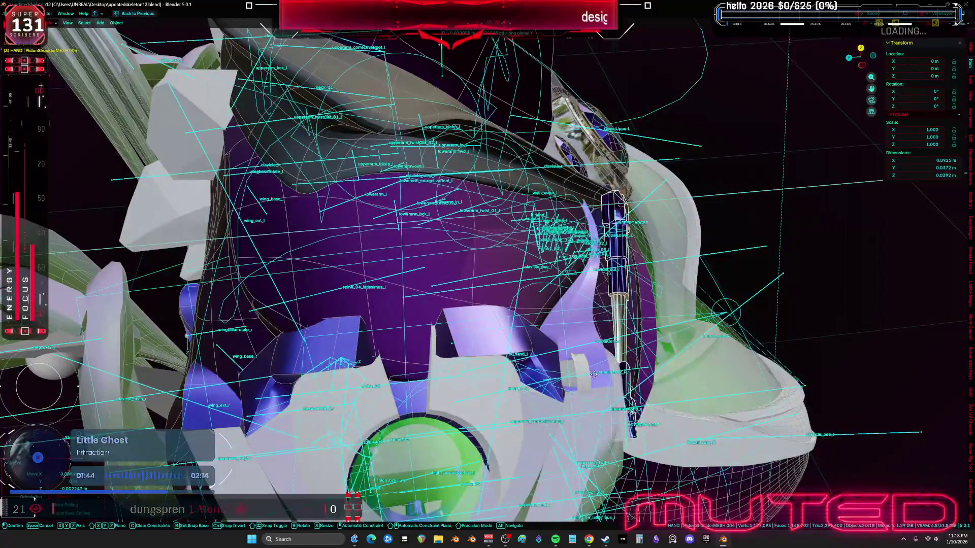
left_click(658, 366)
middle_click_drag(657, 366, 540, 297)
key("shift+alt+z")
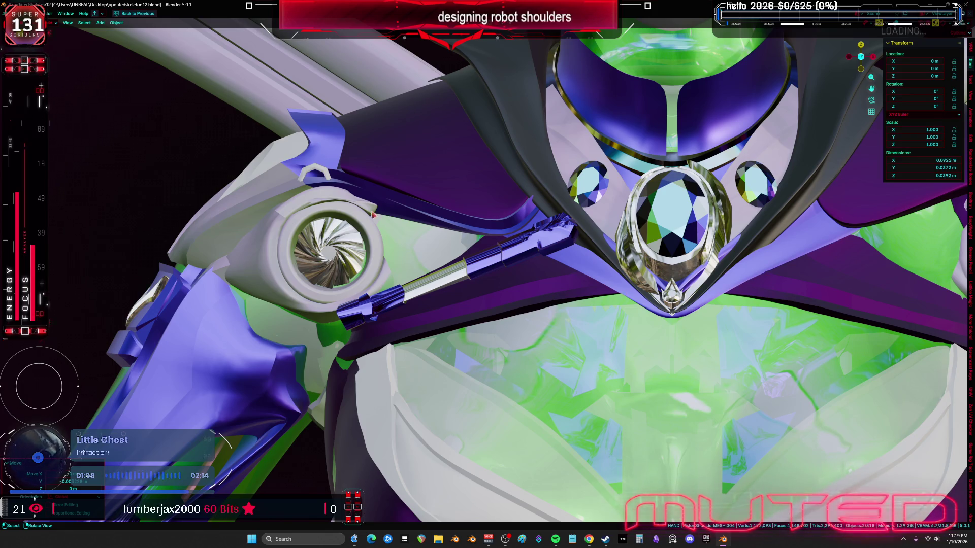
mouse_move(129, 134)
middle_mouse_down()
mouse_move(358, 226)
mouse_move(540, 253)
mouse_move(556, 236)
mouse_move(520, 252)
middle_mouse_up()
key("shift+alt+z")
key("shift+alt+z")
Step: Move and rotate the piston rod into its final spot between turbine and gem
key("g")
key("r")
key("r")
left_click(556, 236)
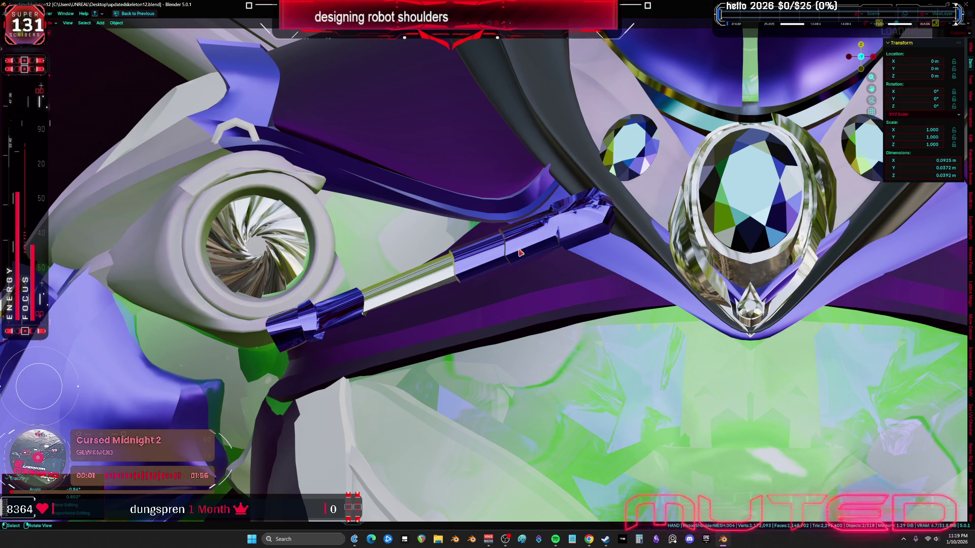
mouse_move(333, 287)
middle_mouse_down()
mouse_move(435, 279)
mouse_move(406, 269)
mouse_move(388, 254)
mouse_move(393, 248)
mouse_move(420, 272)
mouse_move(344, 278)
mouse_move(328, 294)
mouse_move(359, 340)
mouse_move(325, 326)
mouse_move(391, 337)
middle_mouse_up()
key("g")
right_click(419, 272)
Step: Restore the overlays and enter Edit Mode on the shoulder turbine
key("shift+alt+z")
left_click(343, 279)
key("Tab")
key("Tab")
scroll(321, 324, "up", 3)
Step: Isolate the shoulder turbine and piston rod in Local View and edit the turbine's mesh
scroll(355, 331, "down", 4)
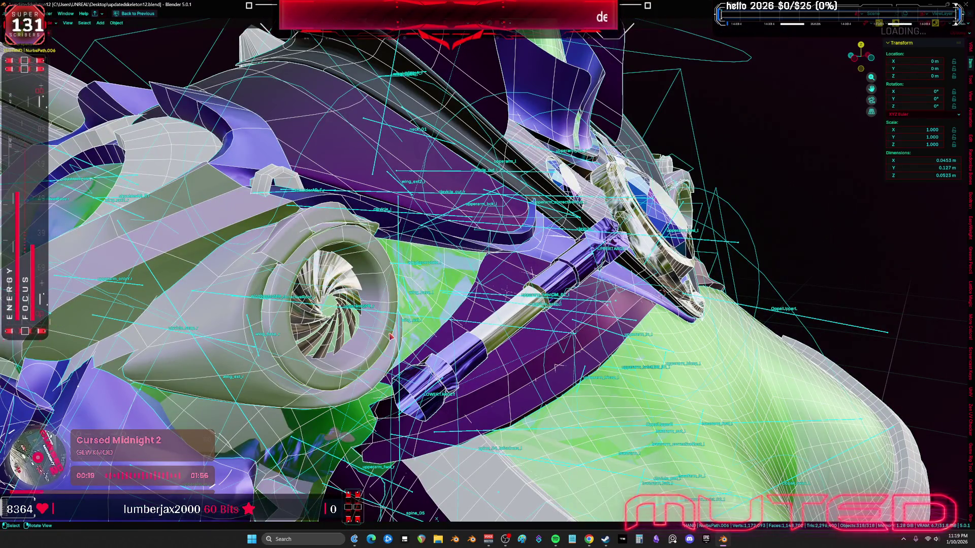
left_click(311, 351)
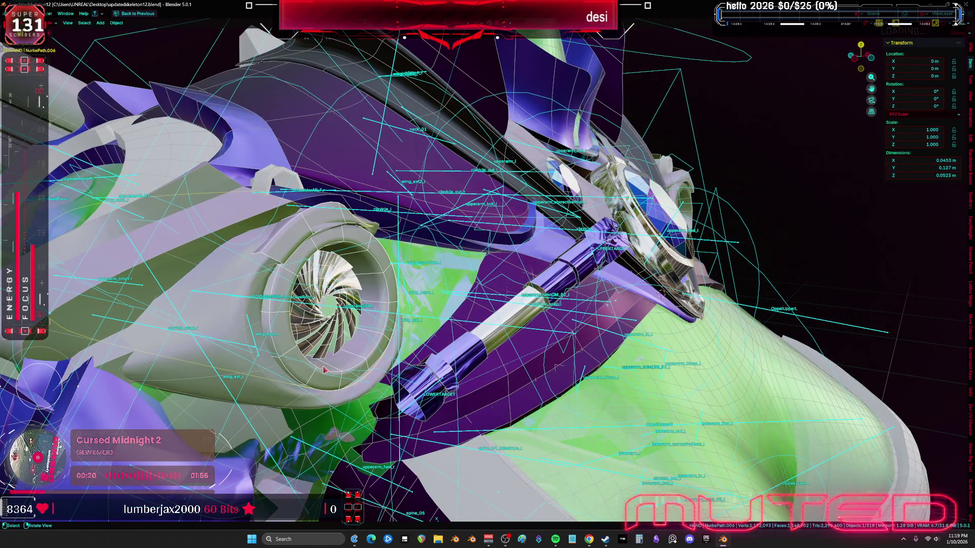
left_click(365, 359)
left_click(485, 356, "shift")
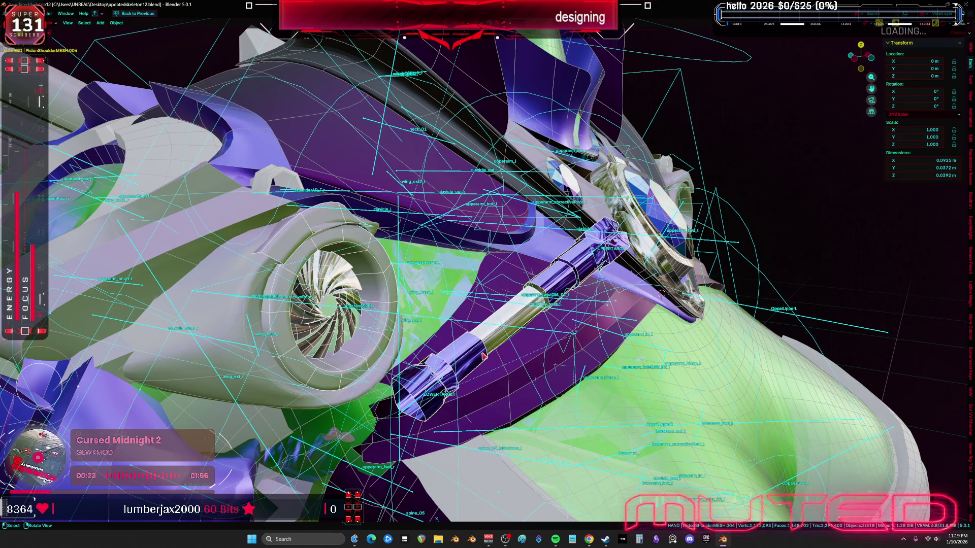
key("KP_Divide")
left_click(479, 286)
key("Tab")
scroll(459, 311, "up", 3)
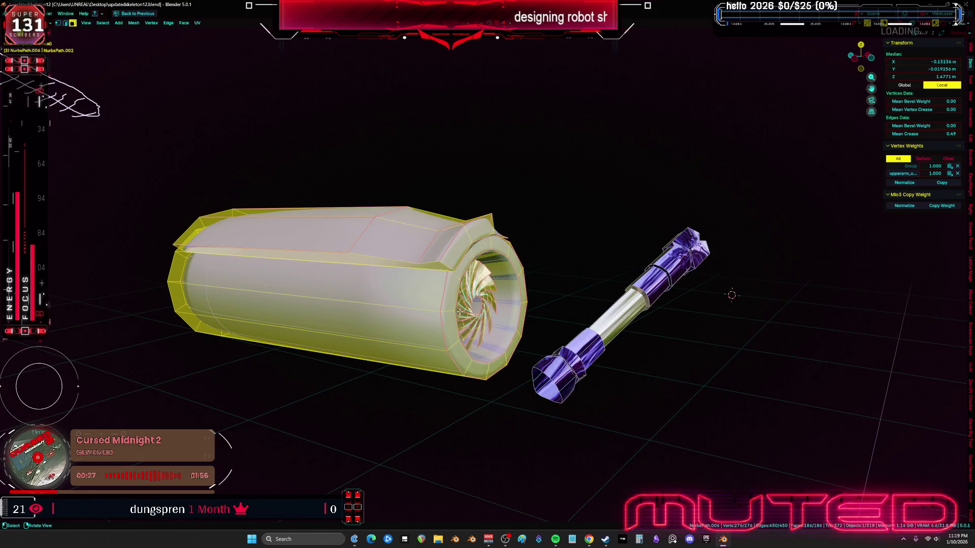
scroll(459, 312, "up", 2)
Step: Select the turbine's front rim loop, push it outward with Alt+S and scale it wider
key("alt+a")
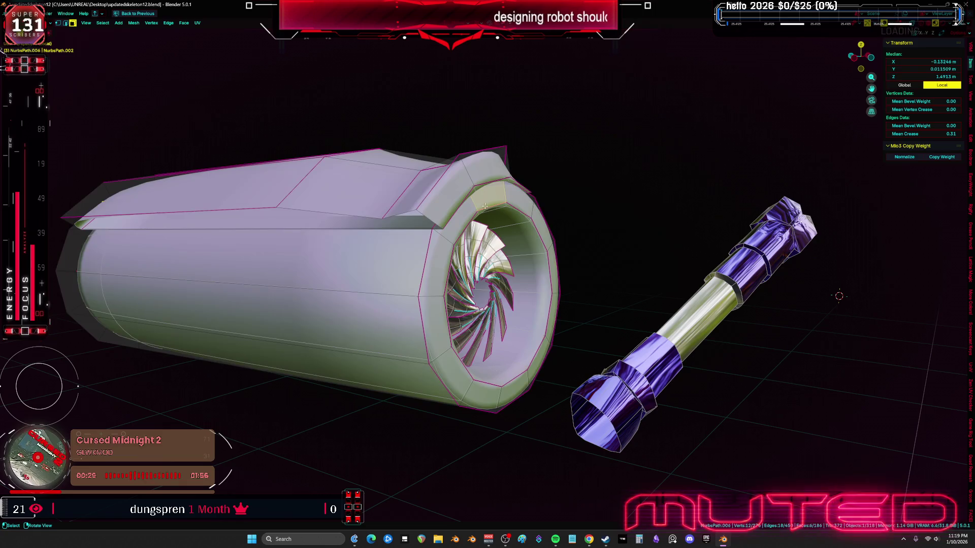
left_click(538, 224, "alt")
key("alt+s")
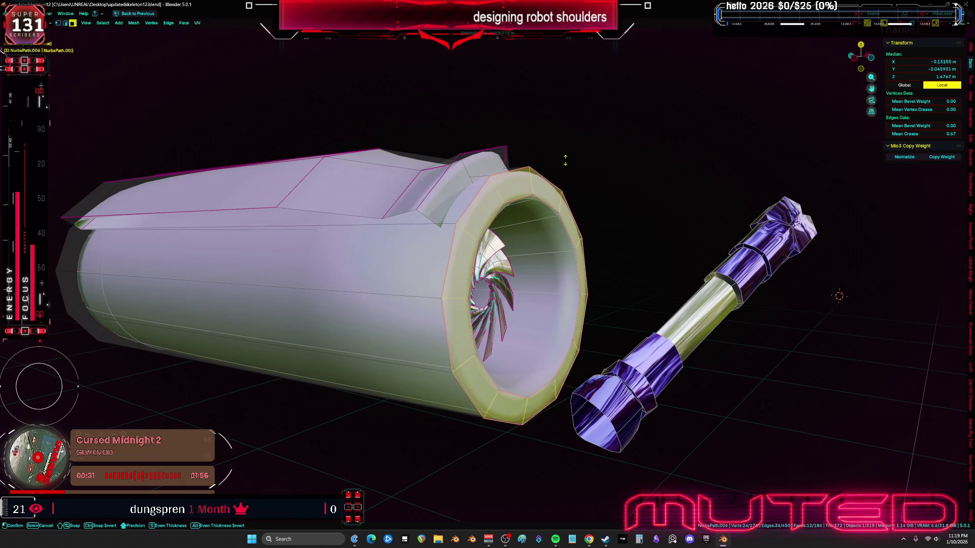
left_click(592, 144)
mouse_move(591, 144)
middle_mouse_down()
mouse_move(670, 140)
mouse_move(675, 156)
middle_mouse_up()
key("s")
left_click(671, 159)
Step: Set the transform orientation to Global and change the pivot point
key("comma")
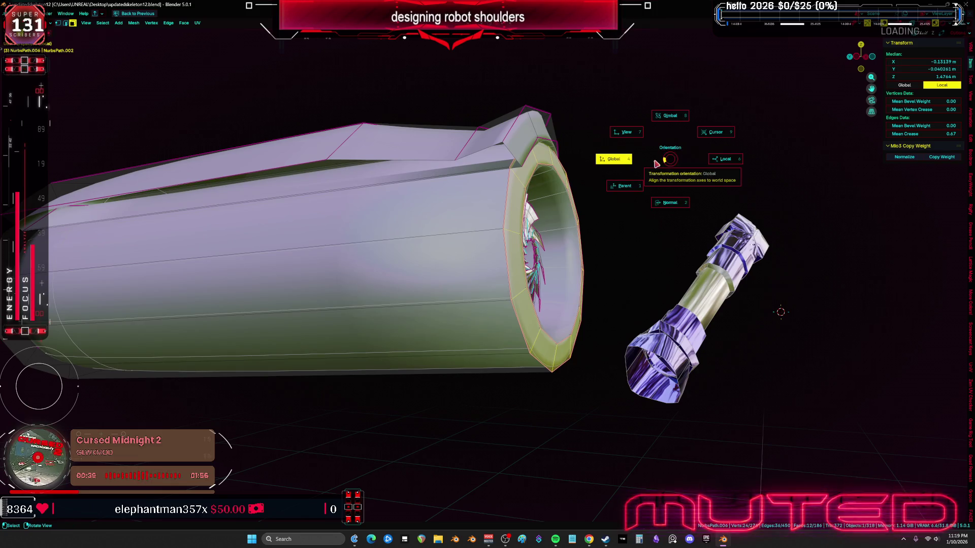
left_click(656, 163)
key("period")
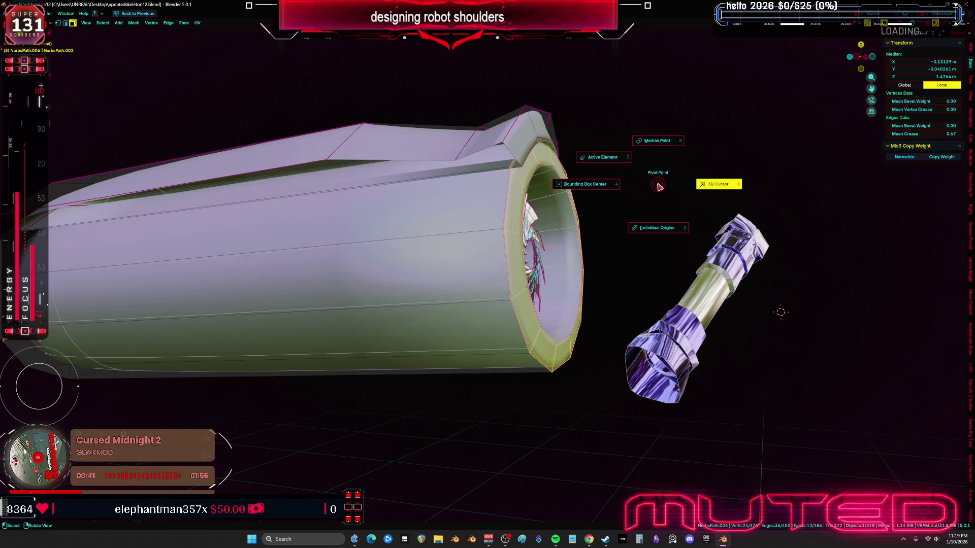
left_click(667, 257)
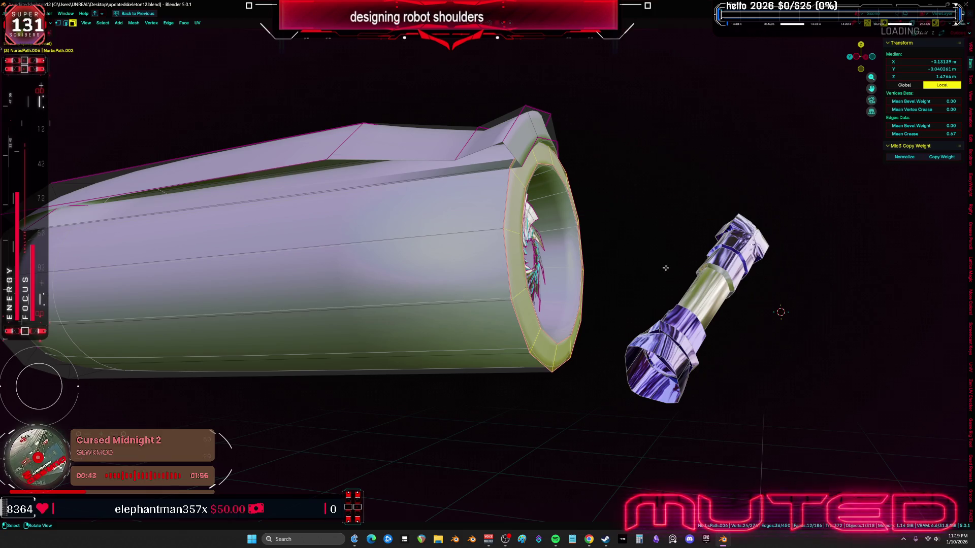
key("alt+s")
right_click(671, 247)
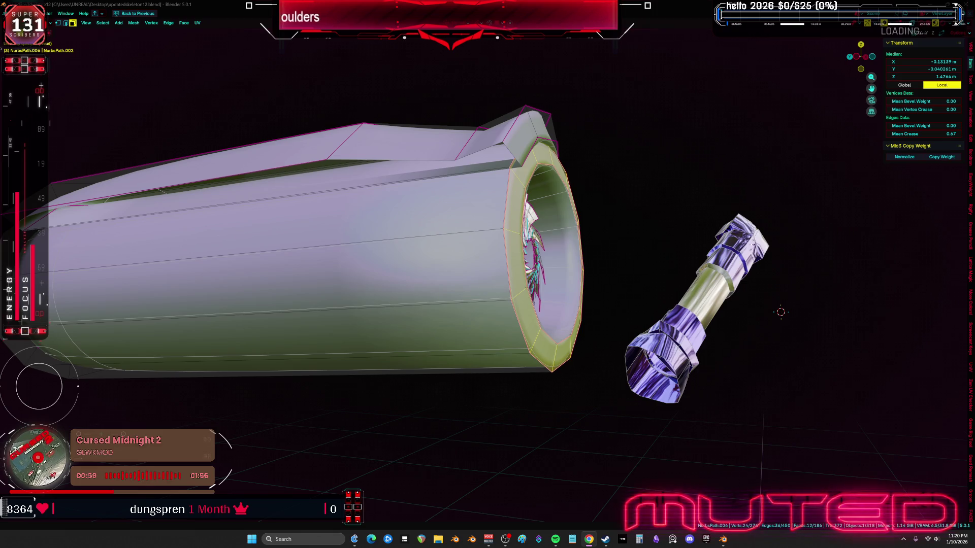
Step: Slide the turbine's front ring forward along its normal Z axis
middle_click_drag(554, 288, 500, 284)
key("g")
key("y")
key("y")
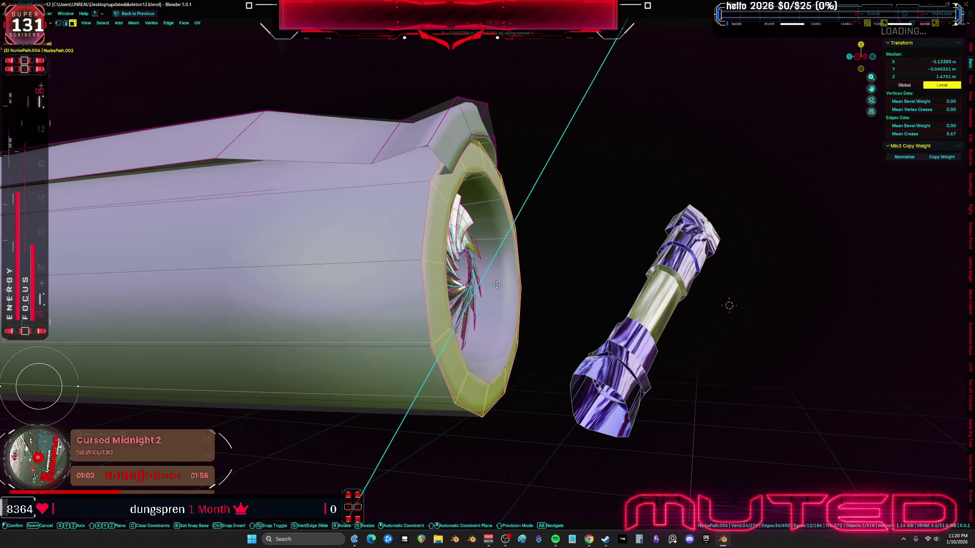
key("z")
key("z")
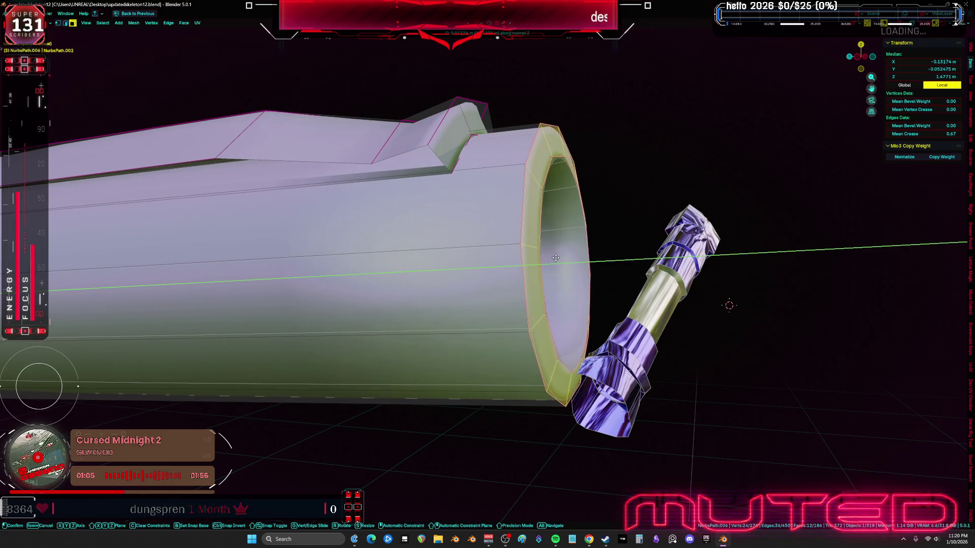
left_click(556, 258)
Step: Grow the selection into the swirled fan blades and move them forward along normal Z
mouse_move(555, 257)
middle_mouse_down()
mouse_move(387, 248)
mouse_move(387, 261)
middle_mouse_up()
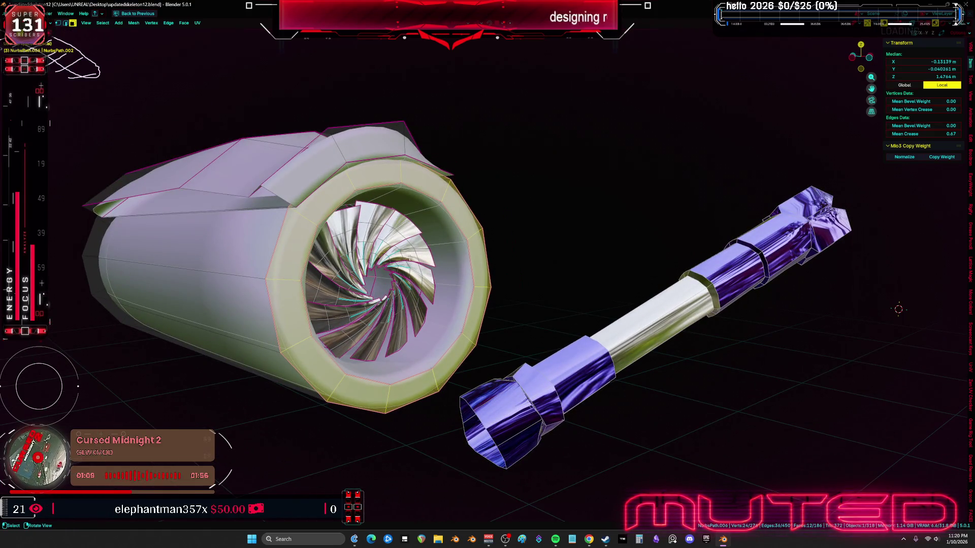
key("ctrl+KP_Add")
scroll(388, 261, "up", 3)
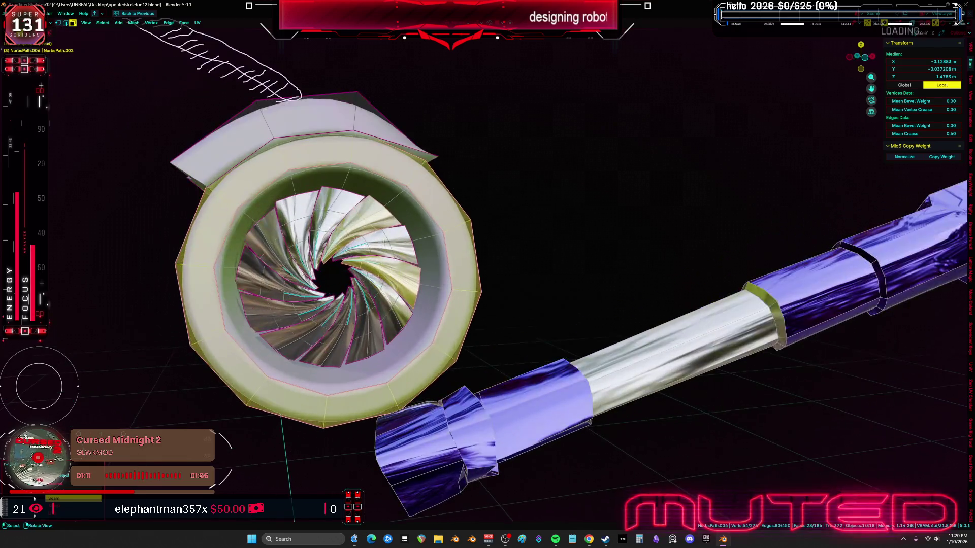
left_click_drag(320, 221, 265, 287)
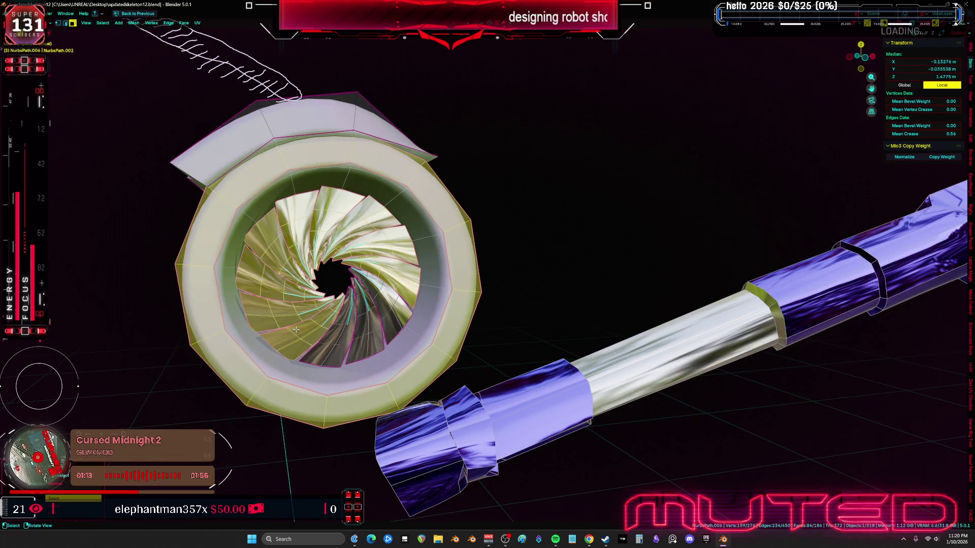
mouse_move(360, 323)
middle_mouse_down()
mouse_move(394, 98)
mouse_move(518, 180)
middle_mouse_up()
key("g")
key("y")
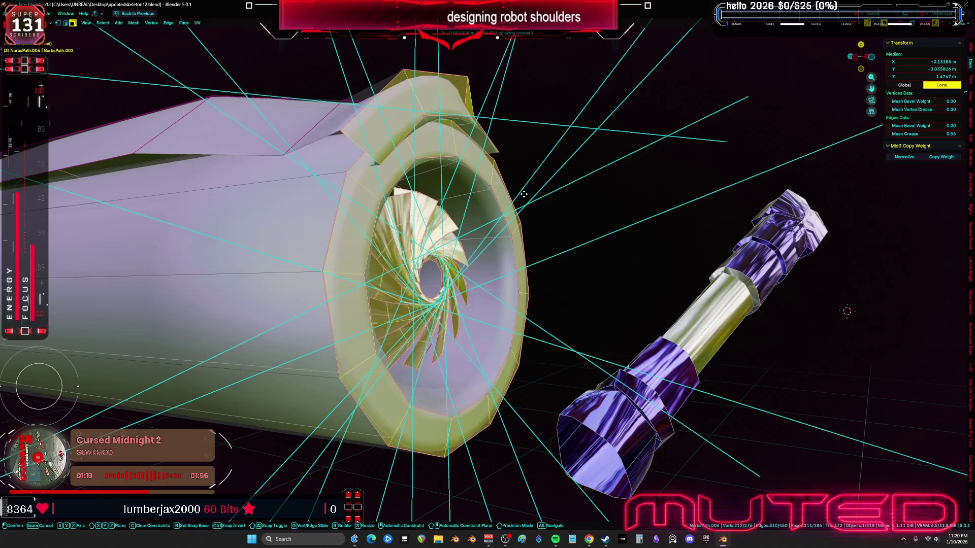
key("z")
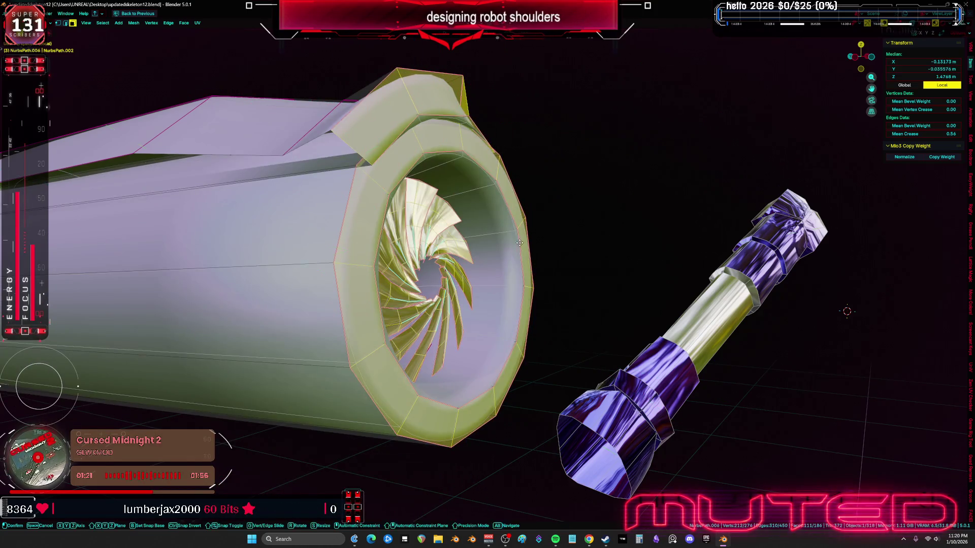
left_click(532, 258)
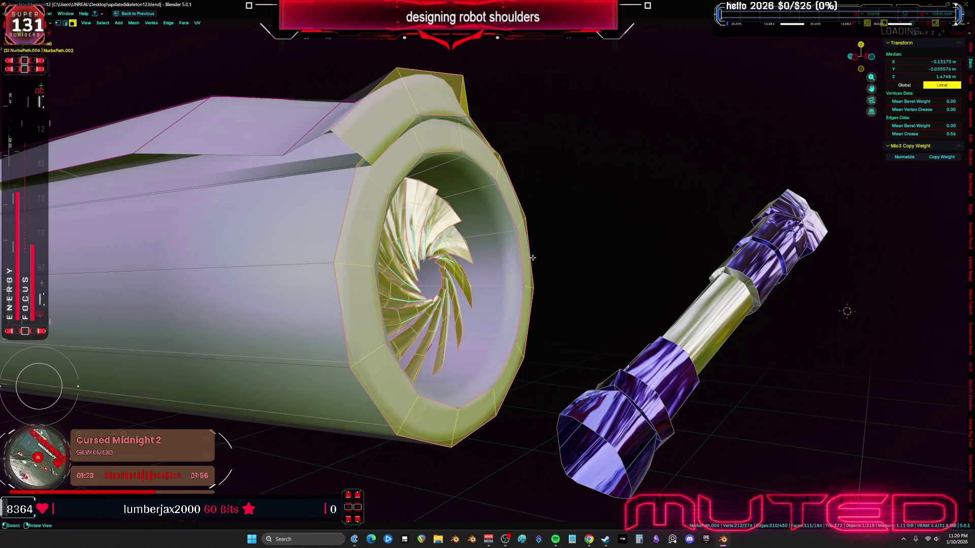
Step: Push the fan and the mesh end further forward along the cylinder's normal Z axis
mouse_move(530, 261)
middle_mouse_down()
mouse_move(463, 270)
mouse_move(569, 262)
mouse_move(504, 276)
mouse_move(531, 272)
mouse_move(522, 273)
middle_mouse_up()
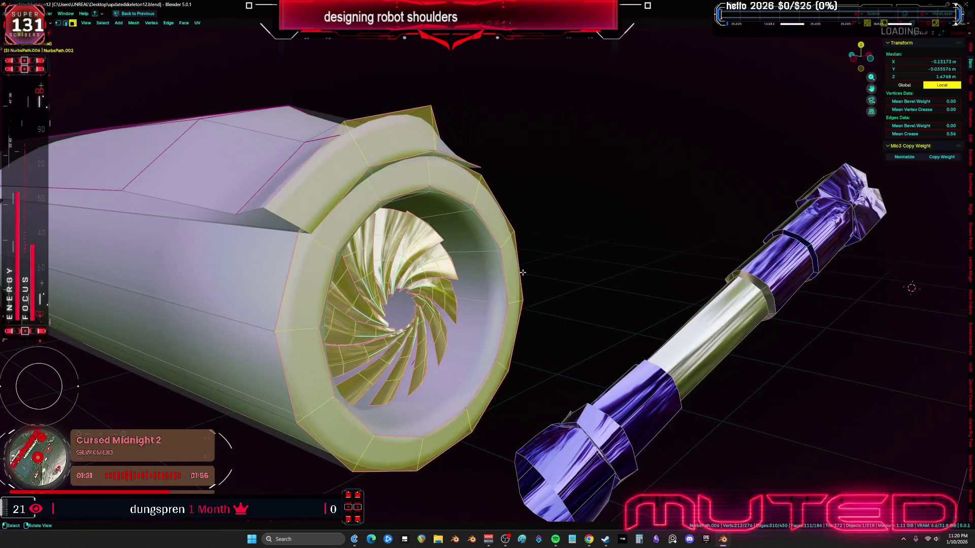
key("g")
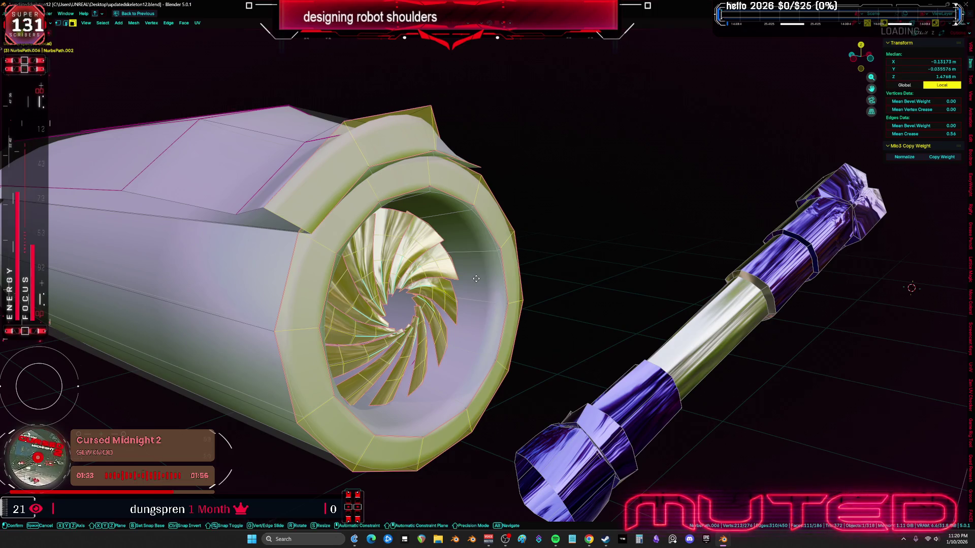
key("z")
left_click(539, 286)
mouse_move(539, 286)
middle_mouse_down()
mouse_move(531, 285)
mouse_move(557, 281)
mouse_move(557, 293)
middle_mouse_up()
key("g")
key("z")
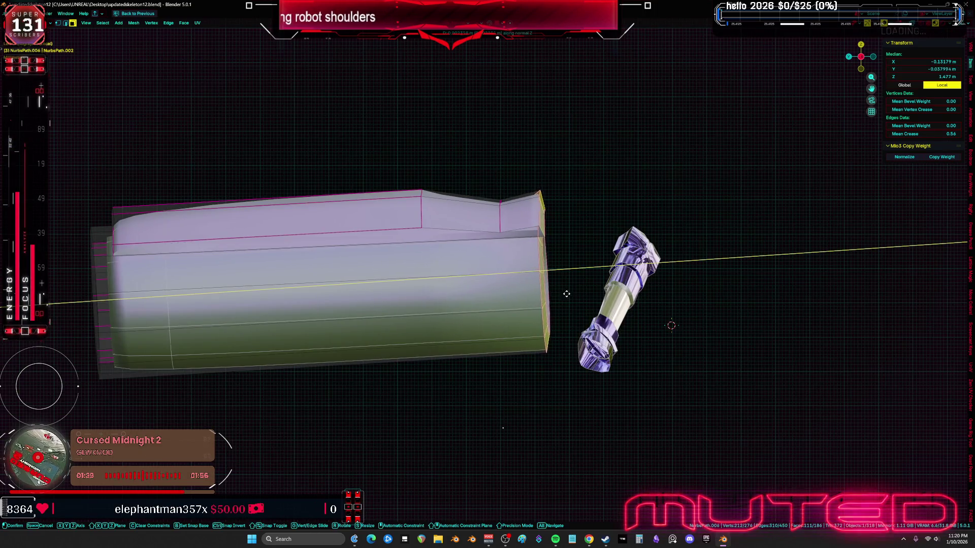
left_click(603, 304)
mouse_move(603, 303)
middle_mouse_down()
mouse_move(401, 296)
mouse_move(477, 352)
mouse_move(468, 324)
mouse_move(452, 323)
middle_mouse_up()
Step: With overlays on, slide the shoulder fan's ring vertices slightly along normal Z and thicken them
scroll(464, 315, "up", 4)
key("shift+alt+z")
scroll(447, 327, "up", 3)
key("ctrl+Tab")
key("Escape")
middle_click_drag(366, 255, 441, 276)
key("g")
key("z")
key("z")
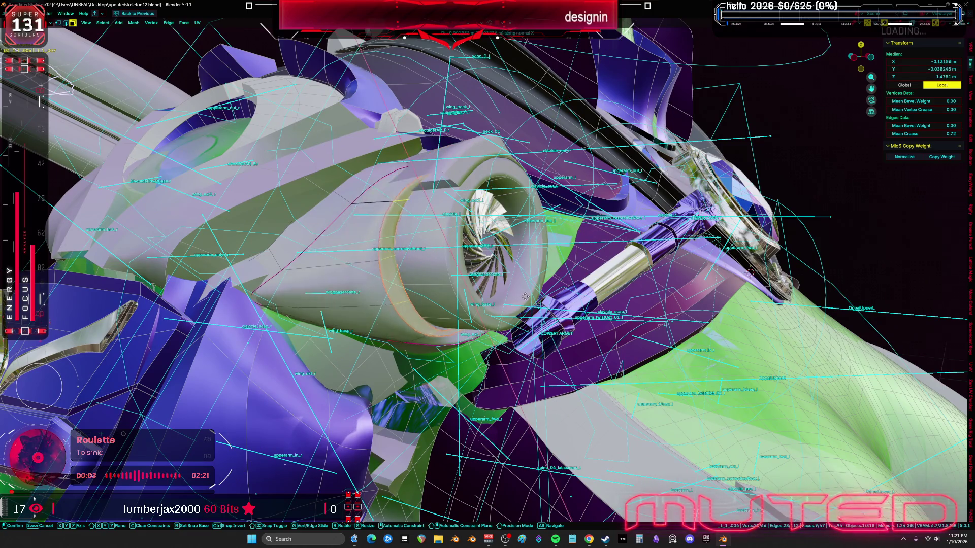
left_click(530, 297)
mouse_move(531, 297)
middle_mouse_down()
mouse_move(555, 290)
mouse_move(566, 272)
mouse_move(553, 278)
middle_mouse_up()
left_click(574, 269)
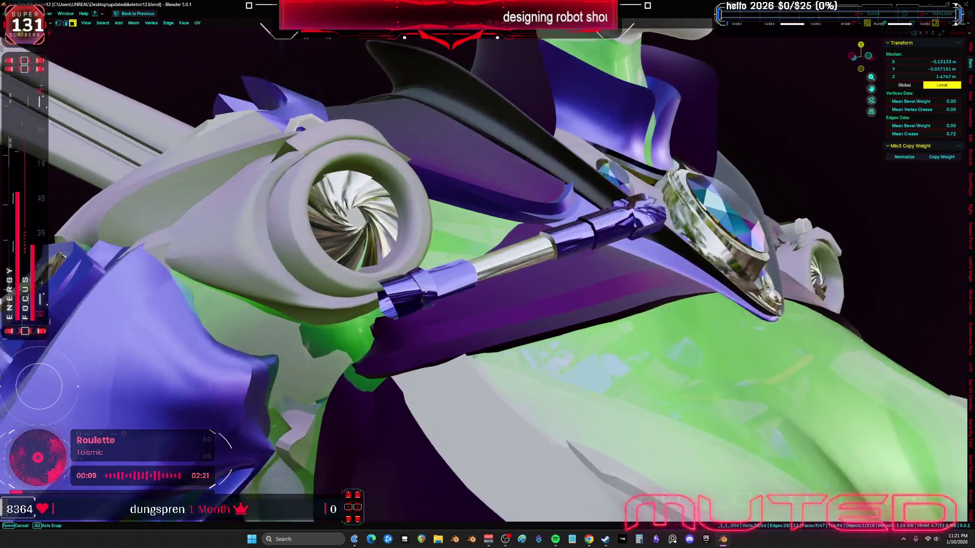
Step: Orbit around the rigged robot to inspect the adjusted ring on the shoulder
mouse_move(425, 290)
middle_mouse_down()
mouse_move(442, 316)
mouse_move(440, 298)
middle_mouse_up()
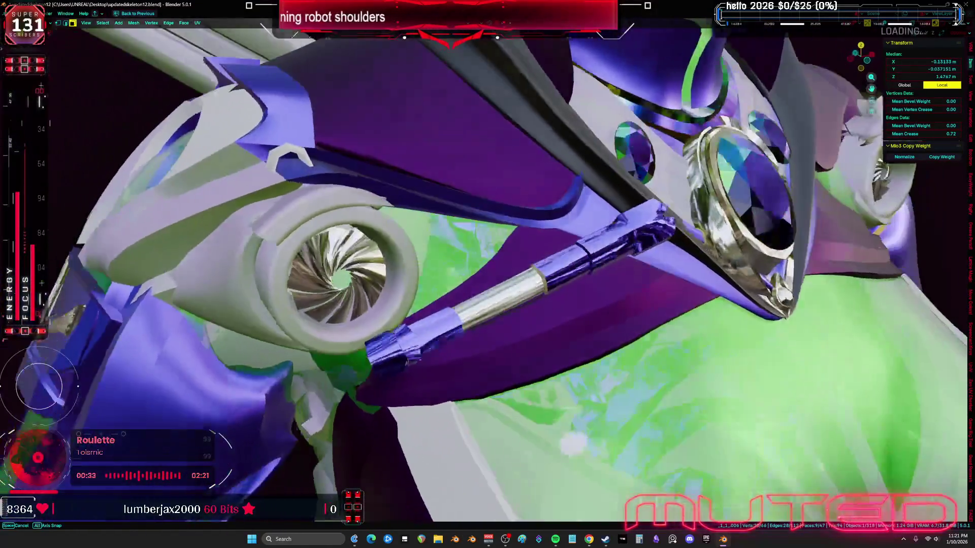
middle_click_drag(72, 314, 98, 296)
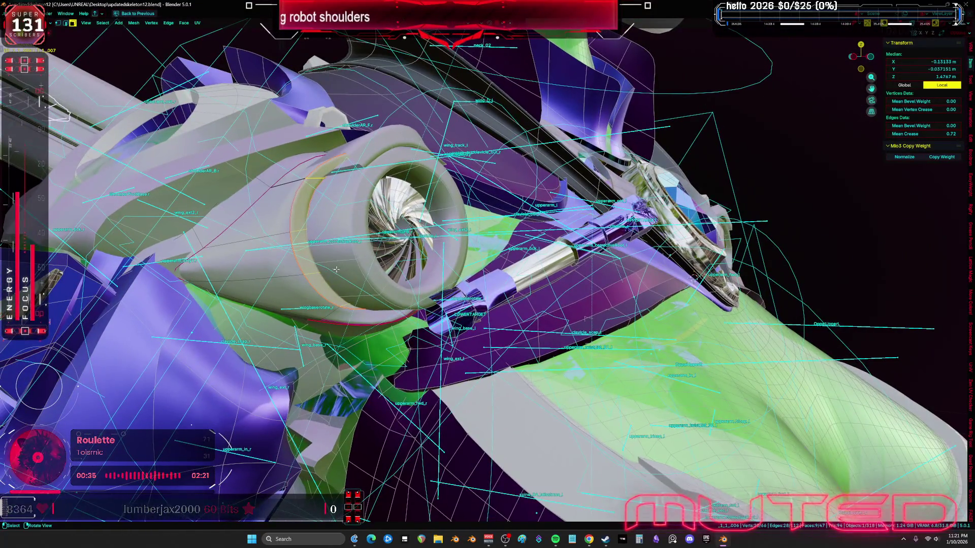
middle_click_drag(399, 281, 472, 307)
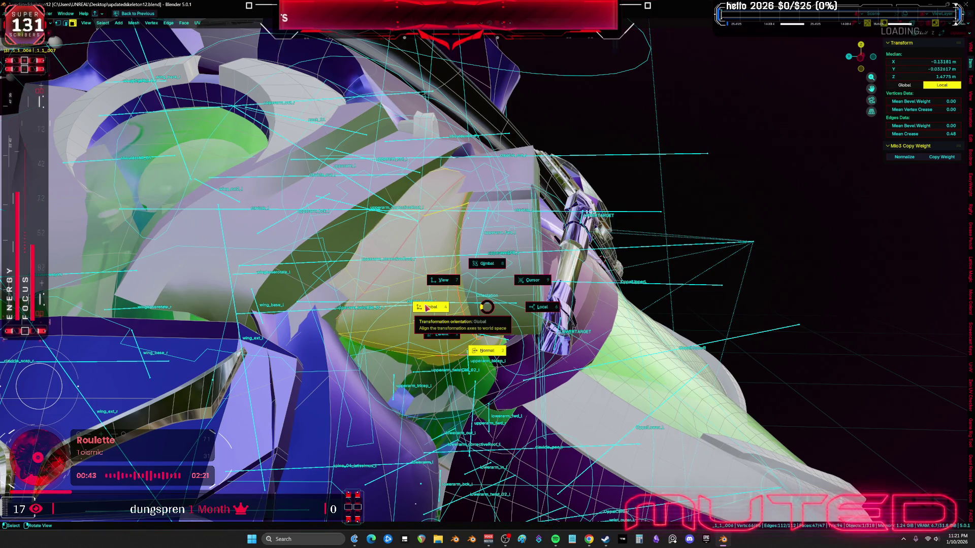
mouse_move(425, 301)
middle_mouse_down()
mouse_move(390, 309)
mouse_move(424, 287)
mouse_move(411, 284)
mouse_move(335, 355)
middle_mouse_up()
Step: Shift the shoulder mesh slightly along global Y and switch it to Sculpt Mode
key("g")
key("y")
left_click(432, 287)
key("ctrl+Tab")
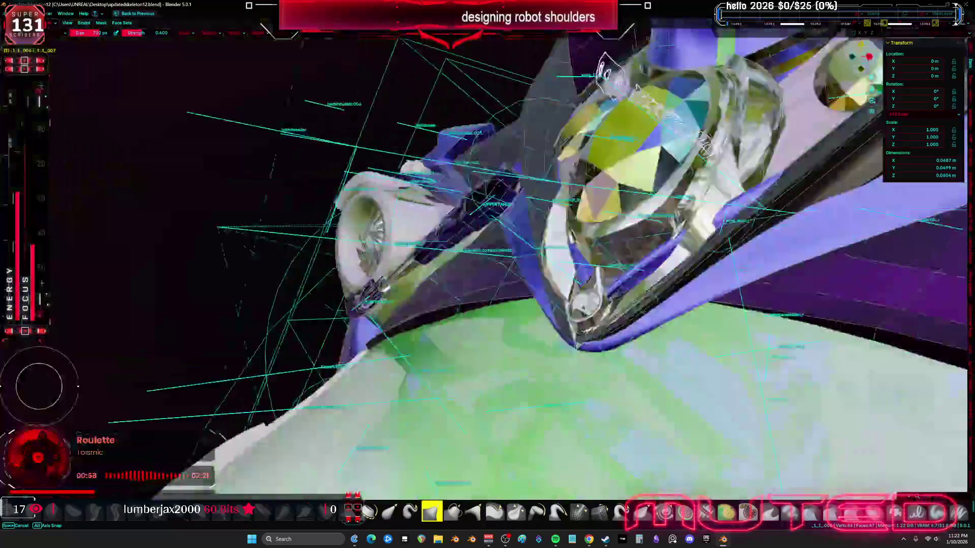
Step: Orbit around the shoulders and chest to inspect the shoulder piece from all sides
middle_click_drag(335, 355, 777, 329)
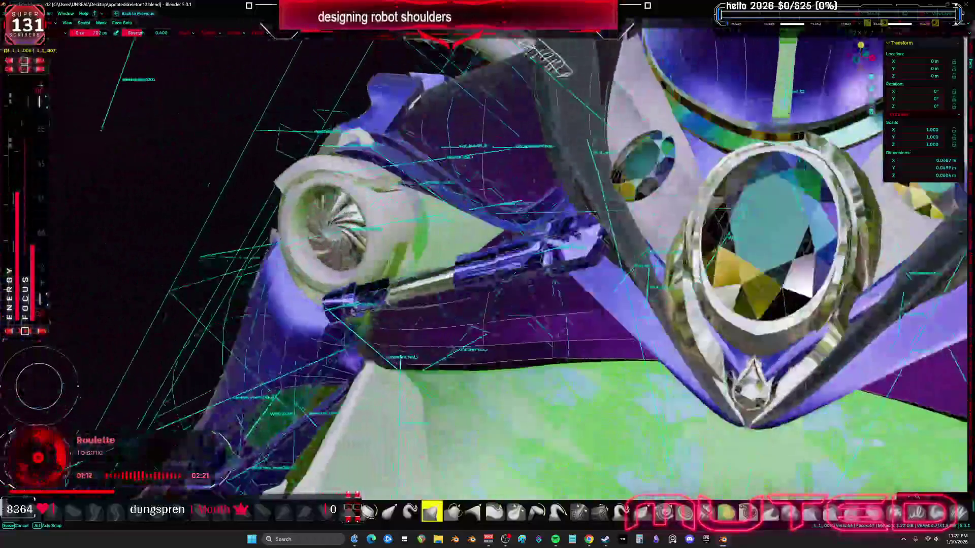
middle_click_drag(487, 274, 558, 247)
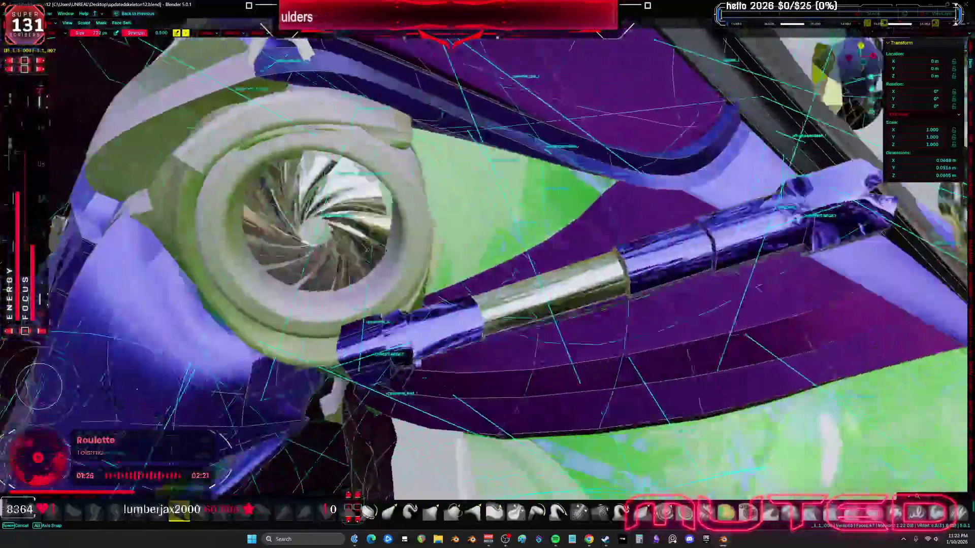
mouse_move(558, 246)
middle_mouse_down()
mouse_move(539, 239)
mouse_move(522, 254)
mouse_move(563, 239)
middle_mouse_up()
mouse_move(529, 318)
middle_mouse_down()
mouse_move(675, 261)
mouse_move(591, 261)
middle_mouse_up()
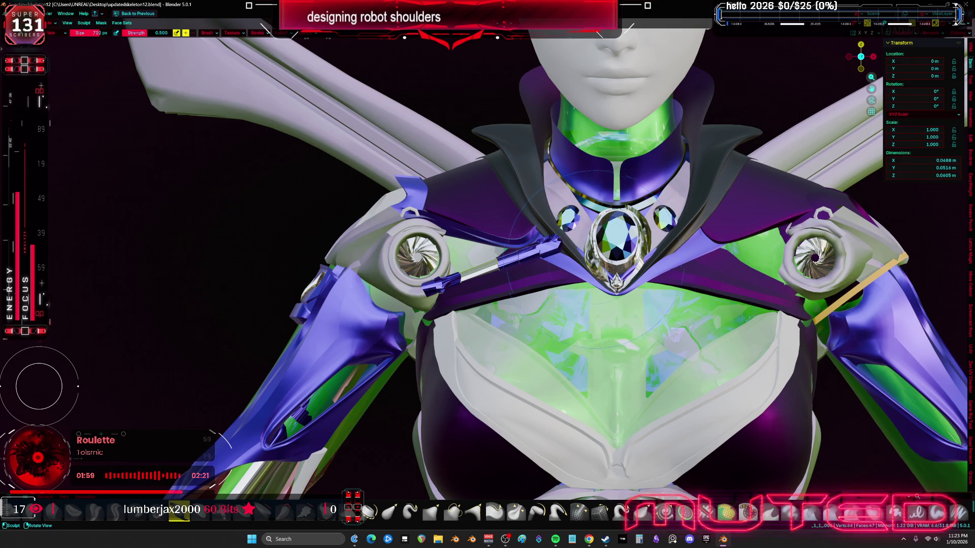
middle_click_drag(593, 264, 528, 243)
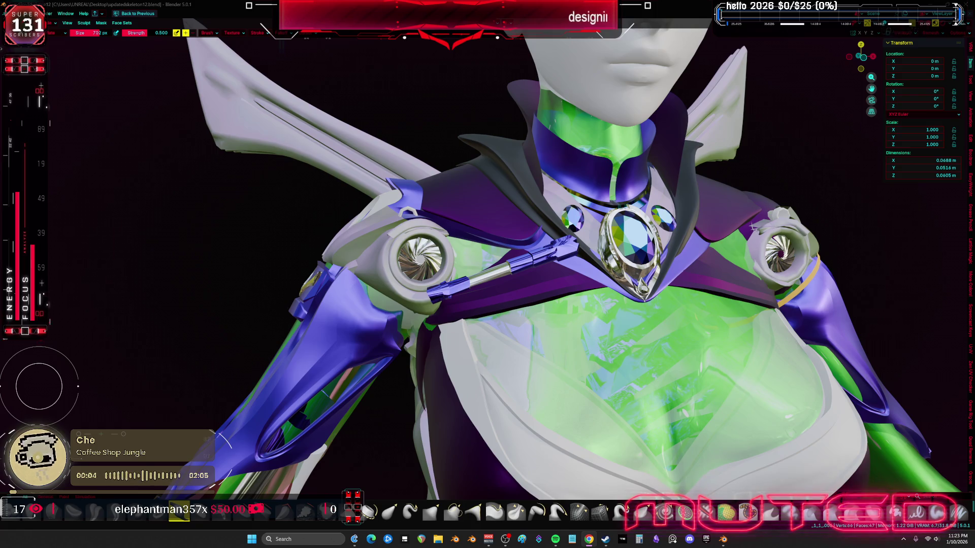
mouse_move(753, 227)
middle_mouse_down()
mouse_move(550, 294)
mouse_move(505, 282)
mouse_move(546, 266)
mouse_move(564, 284)
mouse_move(547, 269)
mouse_move(557, 289)
mouse_move(638, 266)
mouse_move(525, 261)
middle_mouse_up()
Step: Return to Object Mode, select the shoulder piston rod and trackball-rotate it
scroll(547, 266, "up", 4)
key("ctrl+Tab")
left_click(563, 284)
key("shift+alt+z")
key("shift+alt+z")
key("r")
left_click(569, 285)
key("shift+alt+z")
Step: Select the piston's root Root.001 and rotate it to aim toward the chest gem
key("Tab")
key("b")
key("Escape")
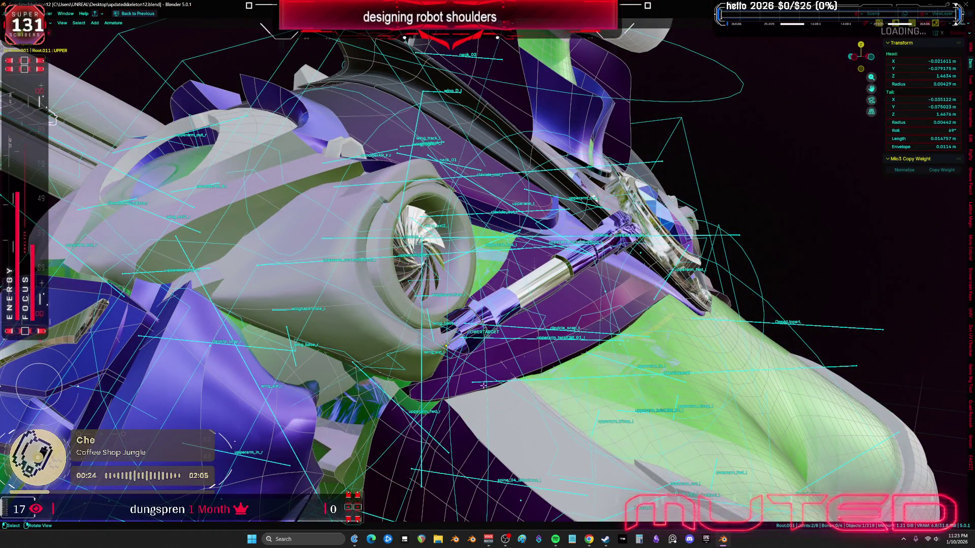
key("Tab")
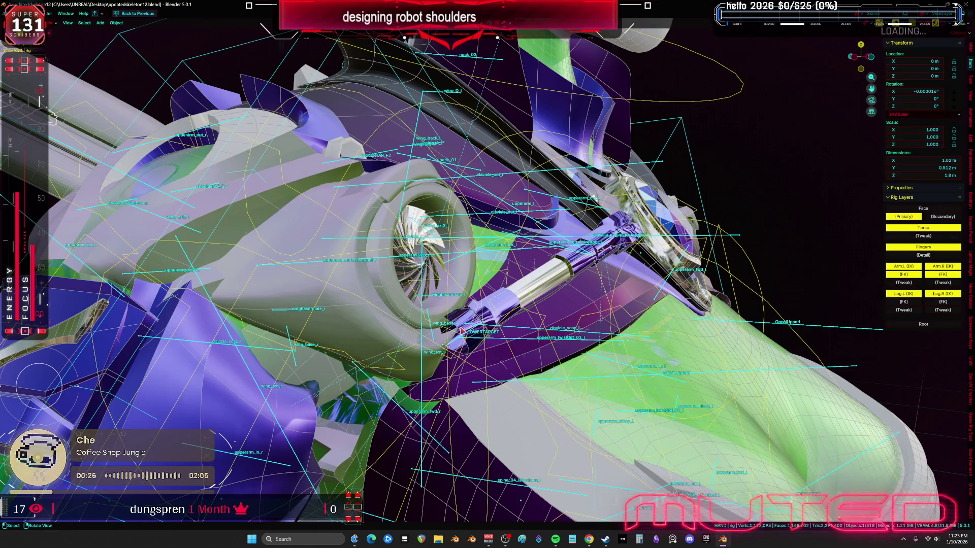
left_click(458, 341)
left_click(456, 344, "shift")
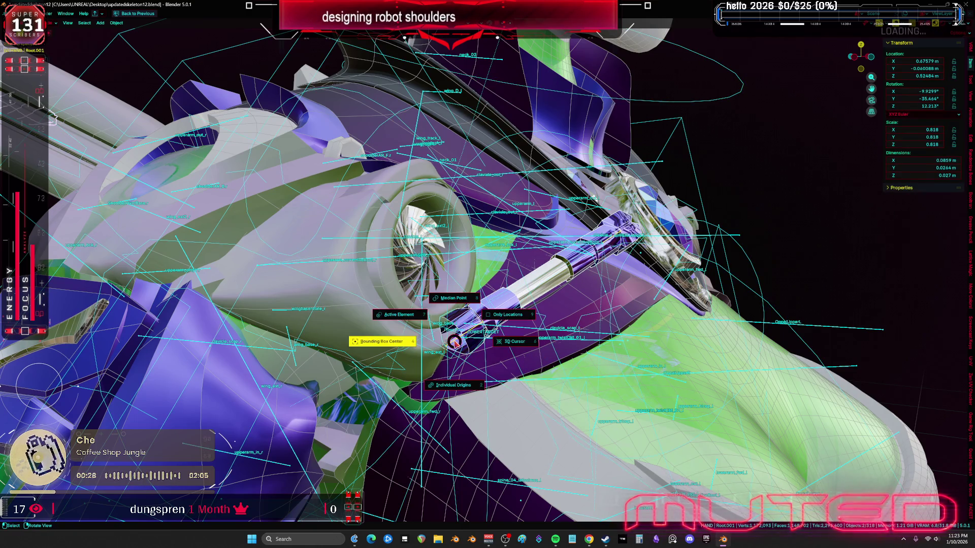
key("r")
key("r")
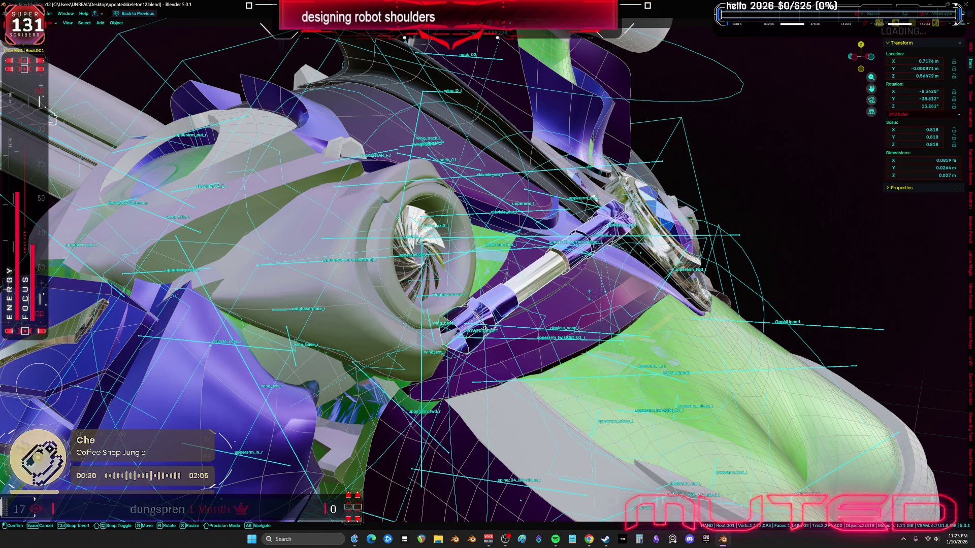
left_click(582, 298)
mouse_move(605, 283)
middle_mouse_down()
mouse_move(305, 304)
mouse_move(277, 345)
mouse_move(284, 375)
middle_mouse_up()
key("r")
key("r")
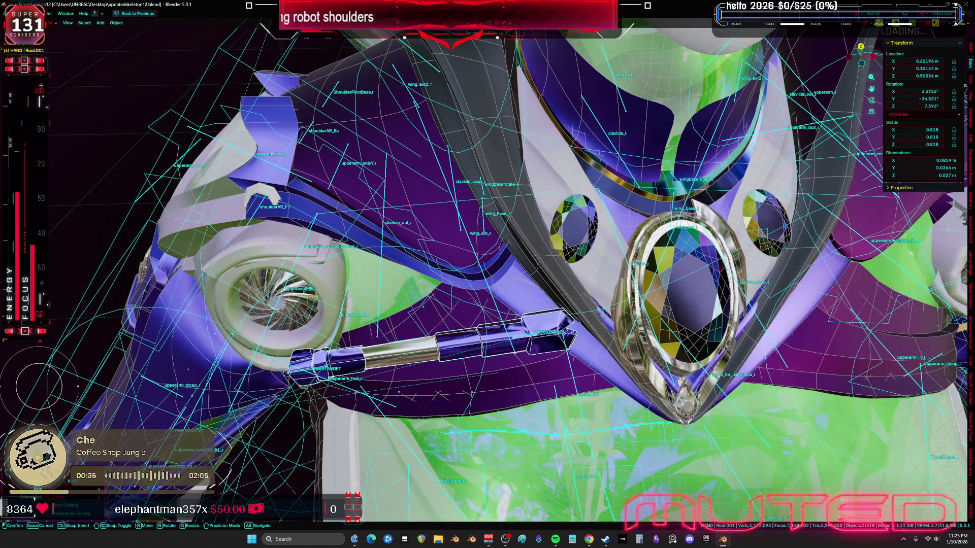
mouse_move(544, 233)
middle_mouse_down()
mouse_move(632, 234)
mouse_move(510, 203)
mouse_move(501, 161)
mouse_move(490, 175)
middle_mouse_up()
Step: Rotate the piston root freely until the rod angles from the turbine toward the chest gem
key("r")
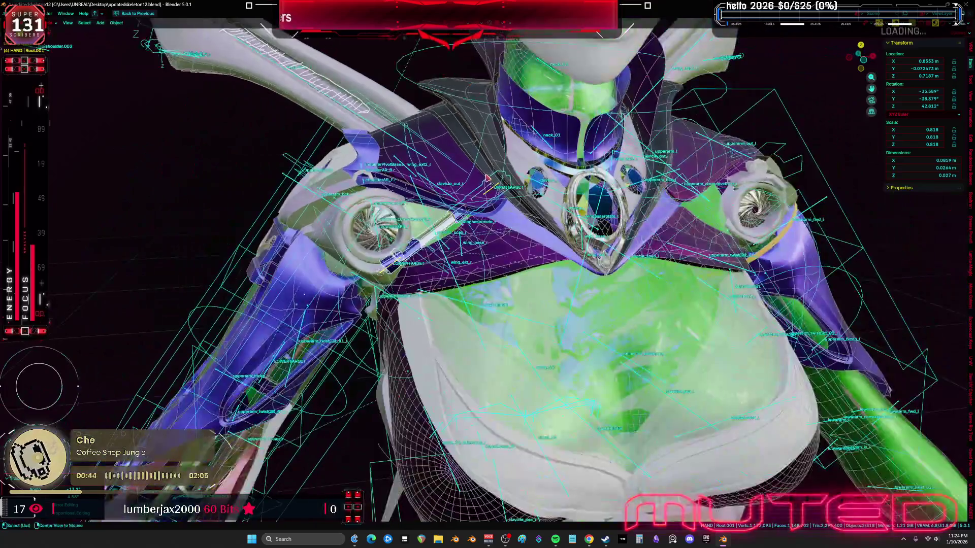
scroll(487, 178, "up", 3)
scroll(540, 315, "up", 3)
middle_click_drag(540, 315, 512, 342)
key("g")
mouse_move(482, 304)
middle_mouse_down()
mouse_move(436, 315)
mouse_move(432, 325)
mouse_move(457, 335)
middle_mouse_up()
key("r")
key("r")
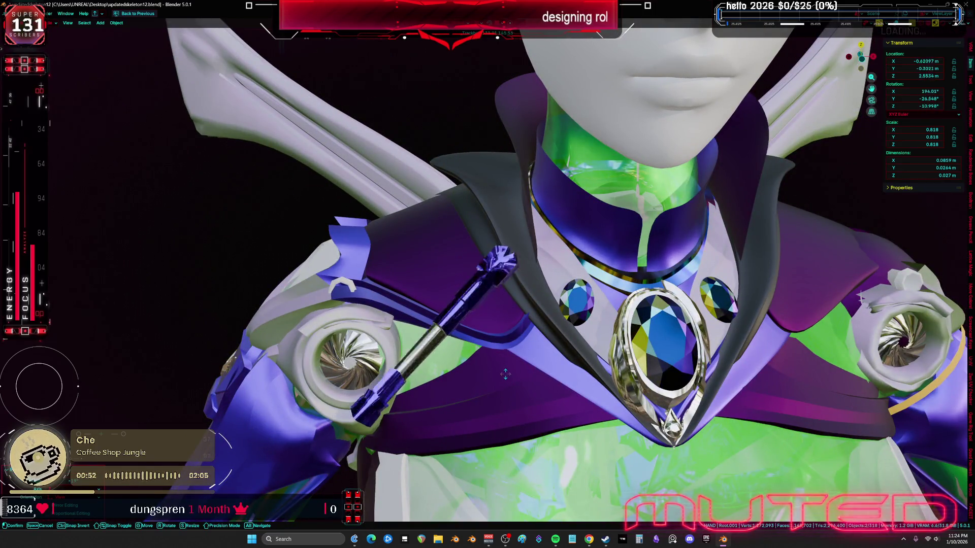
key("r")
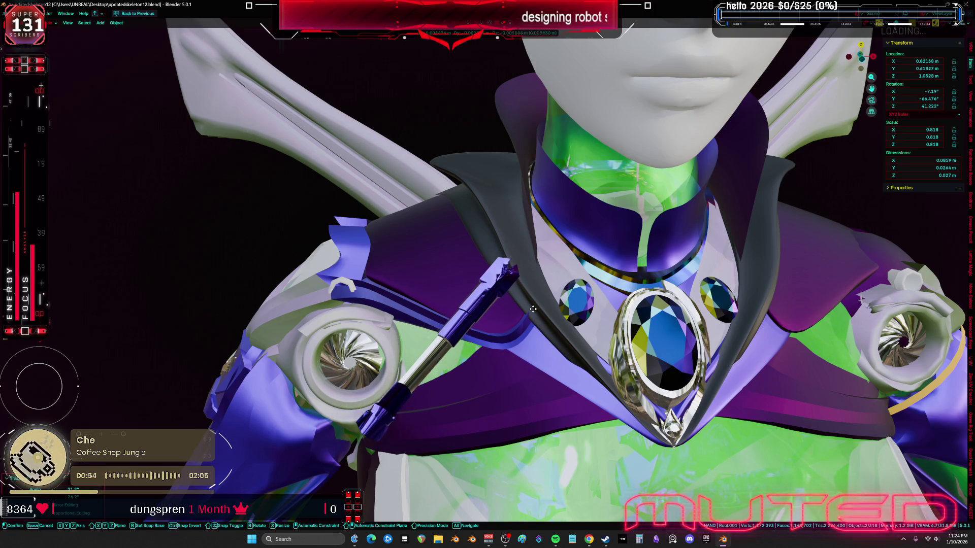
left_click(555, 354)
middle_click_drag(555, 354, 640, 265)
key("r")
key("r")
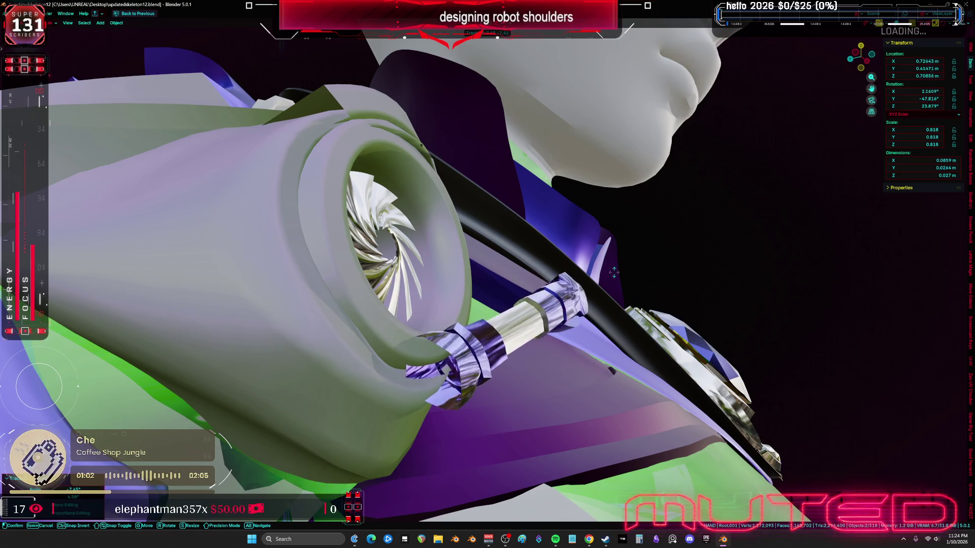
left_click(566, 230)
Step: Move the piston root closer to the chest gem, checking it from side and front
mouse_move(566, 229)
middle_mouse_down()
mouse_move(641, 287)
mouse_move(645, 331)
middle_mouse_up()
scroll(641, 286, "up", 2)
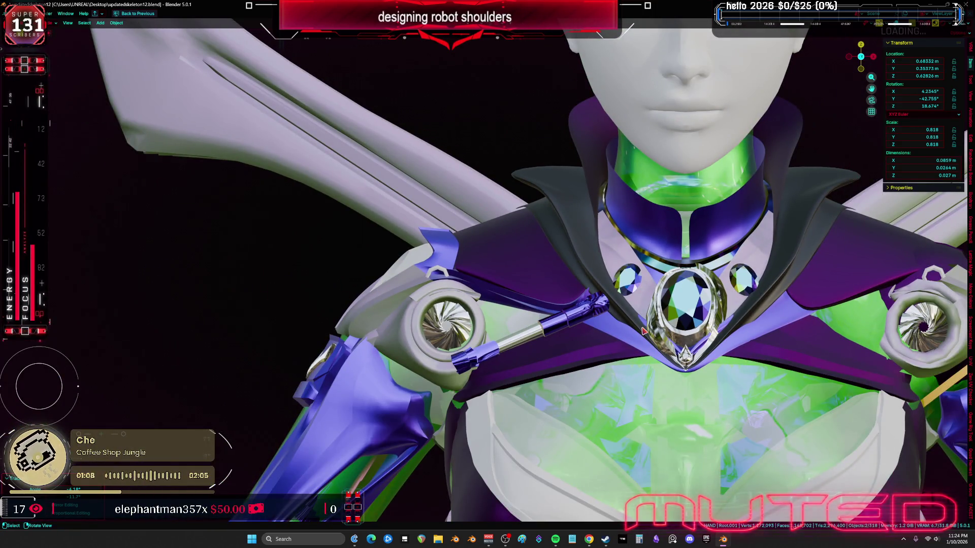
mouse_move(523, 319)
middle_mouse_down()
mouse_move(587, 324)
mouse_move(583, 311)
mouse_move(582, 339)
mouse_move(549, 378)
mouse_move(614, 390)
middle_mouse_up()
key("g")
left_click(540, 388)
middle_click_drag(669, 376, 627, 351)
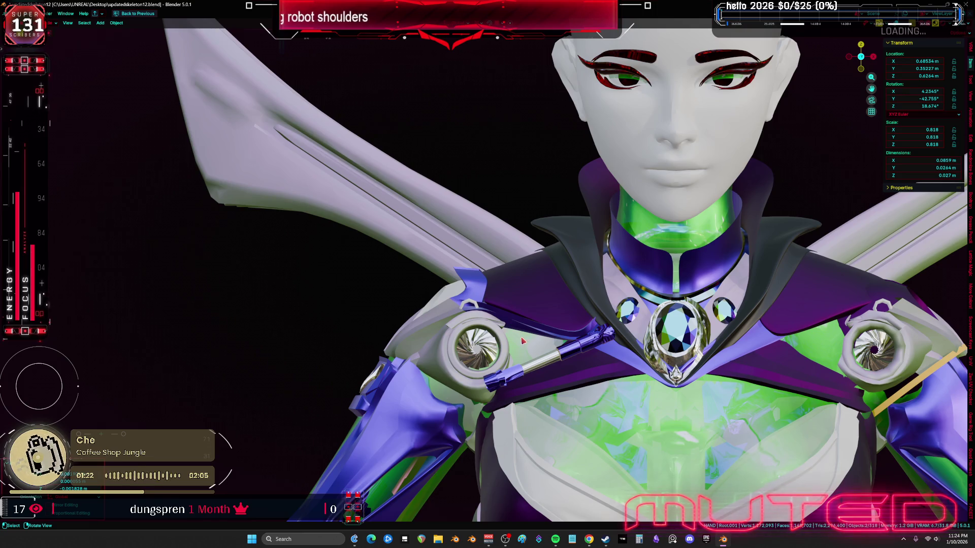
scroll(581, 347, "up", 2)
mouse_move(566, 357)
middle_mouse_down()
mouse_move(648, 324)
mouse_move(614, 338)
mouse_move(570, 382)
middle_mouse_up()
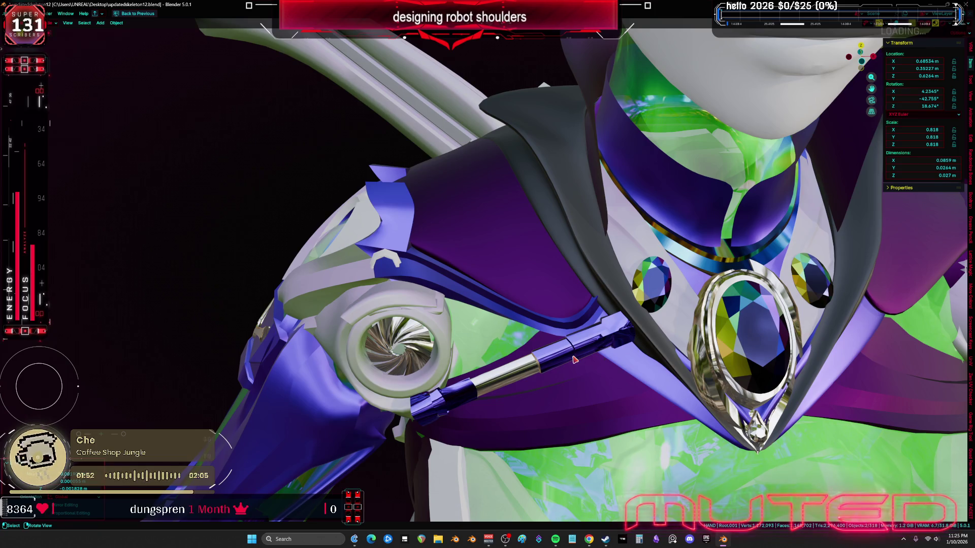
middle_click_drag(577, 258, 561, 269)
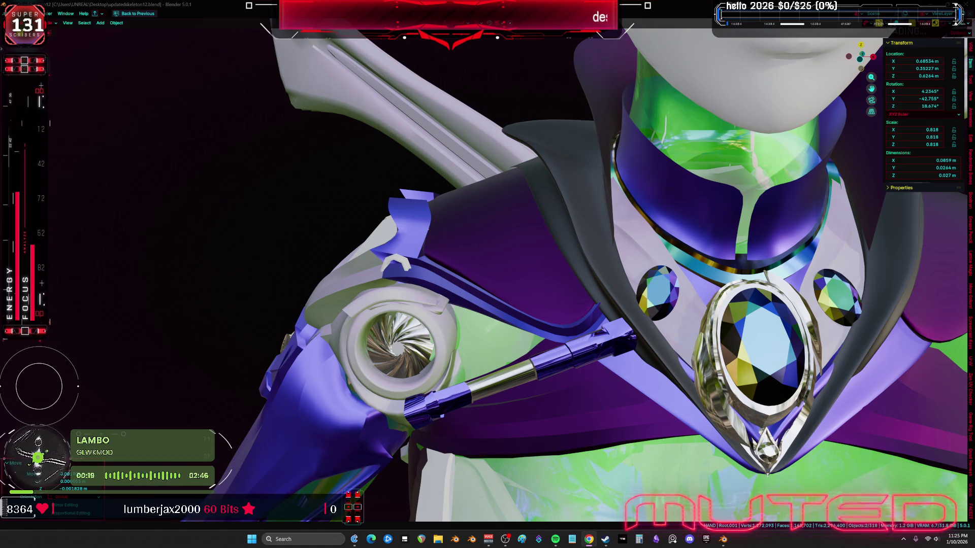
mouse_move(353, 261)
middle_mouse_down()
mouse_move(563, 224)
mouse_move(538, 207)
middle_mouse_up()
Step: In front view with overlays shown, move the piston rod into the gem's setting, then hide overlays
key("KP_1")
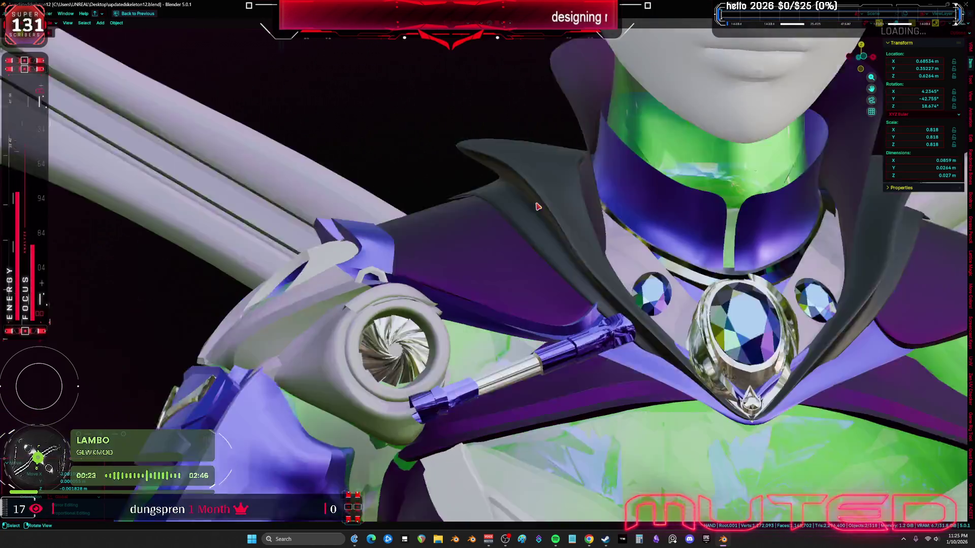
scroll(546, 303, "up", 3)
key("shift+alt+z")
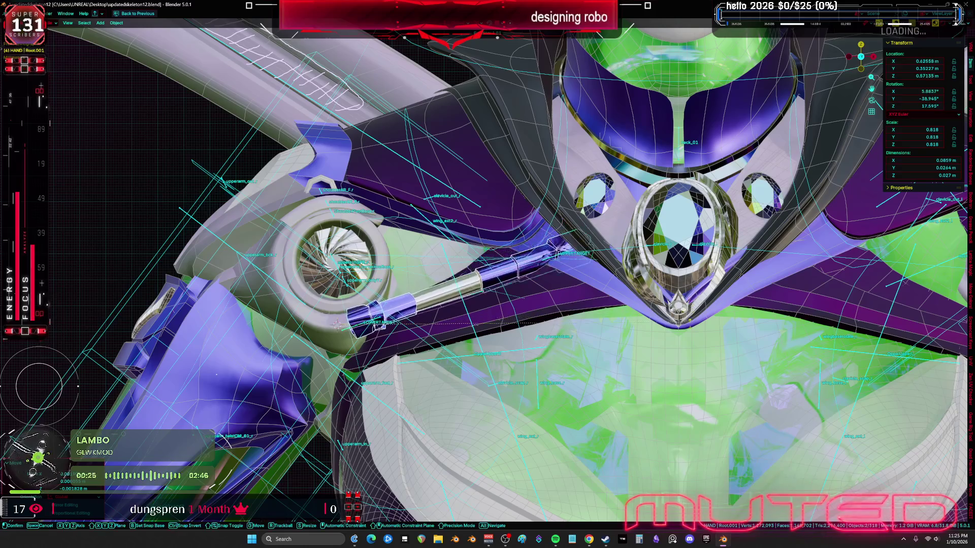
middle_click_drag(689, 300, 744, 381)
key("g")
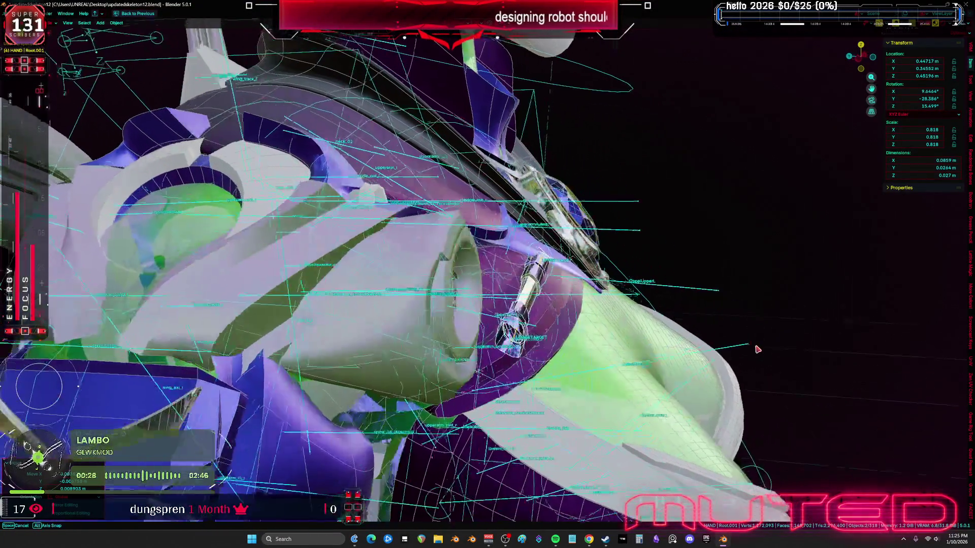
mouse_move(733, 341)
middle_mouse_down("alt")
mouse_move(755, 348)
mouse_move(621, 331)
middle_mouse_up("alt")
left_click(752, 345)
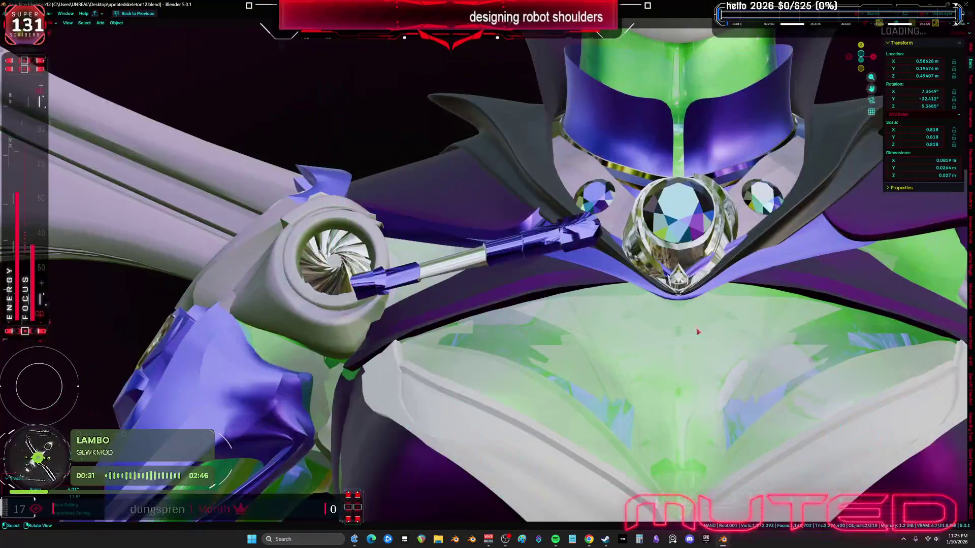
key("shift+alt+z")
key("shift+alt+z")
key("shift+alt+z")
key("g")
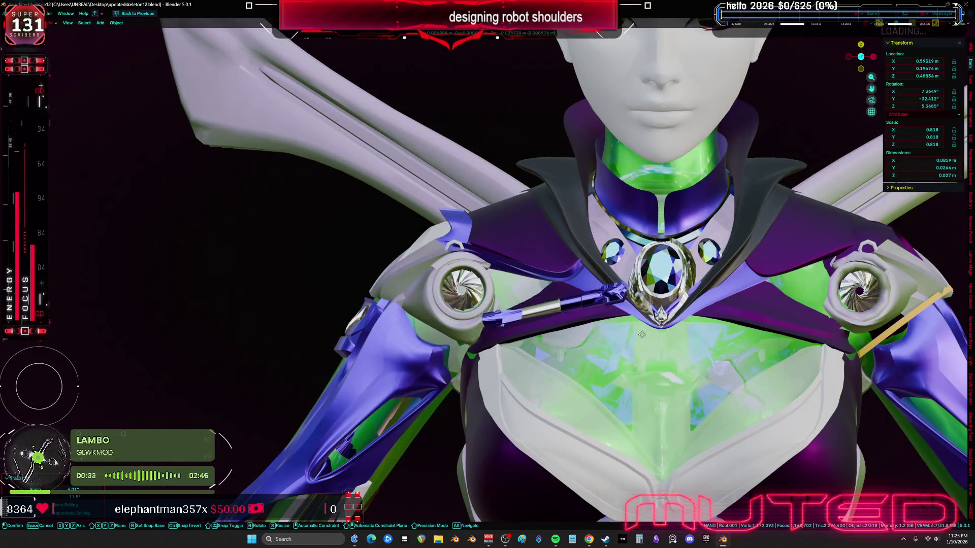
Step: Enter Sculpt Mode and orbit around the shoulder joint, upper arm and piston rod
mouse_move(630, 331)
middle_mouse_down("alt")
mouse_move(562, 352)
mouse_move(723, 329)
mouse_move(676, 321)
mouse_move(688, 309)
mouse_move(741, 315)
mouse_move(507, 345)
mouse_move(536, 300)
middle_mouse_up("alt")
left_click(506, 345)
key("ctrl+Tab")
left_click_drag(536, 301, 479, 299)
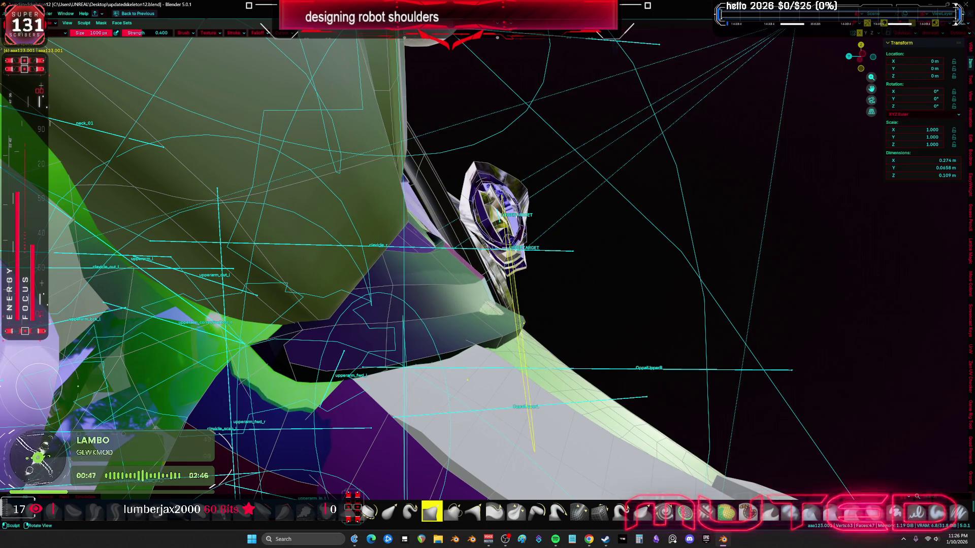
middle_click_drag(479, 299, 442, 282)
mouse_move(557, 288)
middle_mouse_down()
mouse_move(531, 298)
mouse_move(455, 258)
mouse_move(419, 253)
middle_mouse_up()
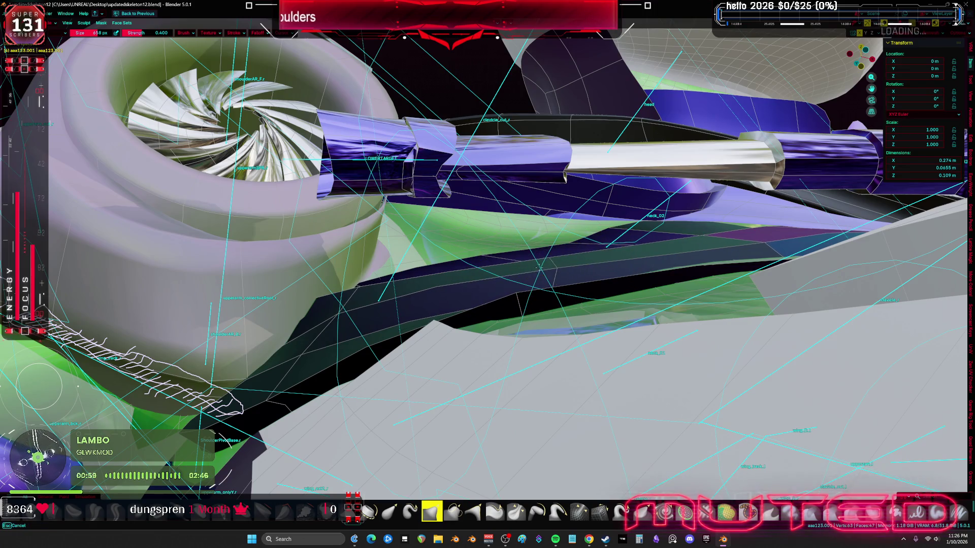
middle_click_drag(549, 279, 599, 302)
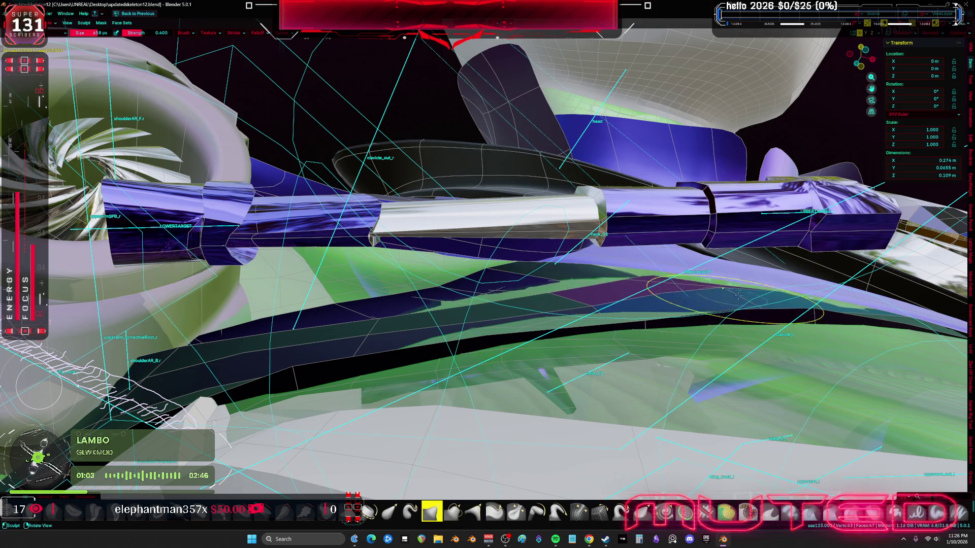
mouse_move(676, 287)
middle_mouse_down()
mouse_move(837, 354)
mouse_move(695, 350)
mouse_move(555, 302)
middle_mouse_up()
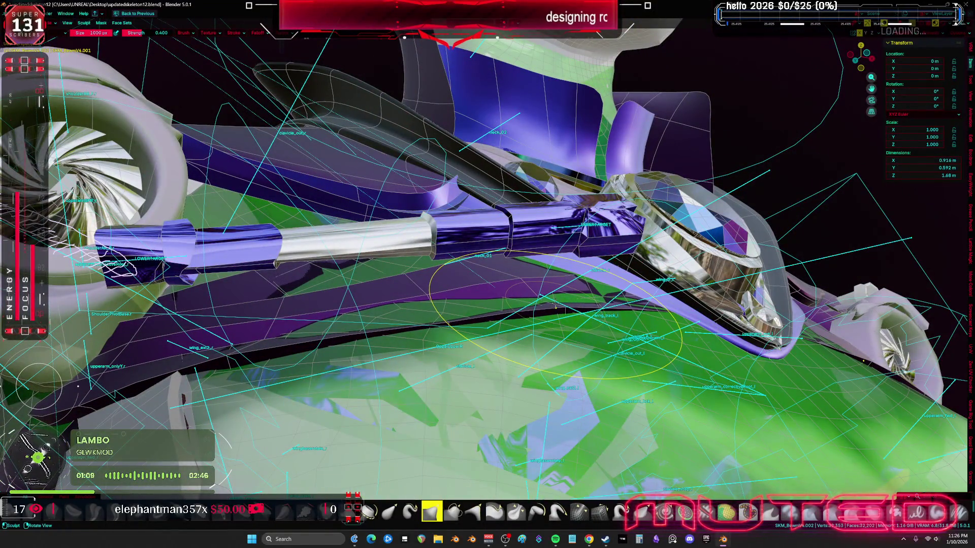
Step: Isolate the body mesh in local view to inspect the torso, then restore everything in Object Mode
key("KP_Divide")
scroll(446, 387, "up", 3)
mouse_move(445, 387)
middle_mouse_down("shift")
mouse_move(473, 409)
mouse_move(614, 320)
mouse_move(405, 364)
middle_mouse_up("shift")
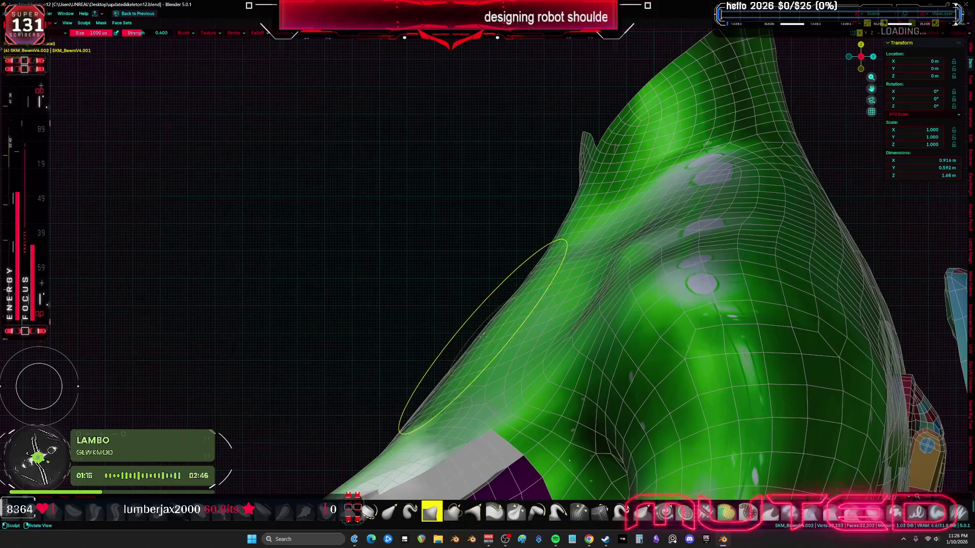
key("KP_Divide")
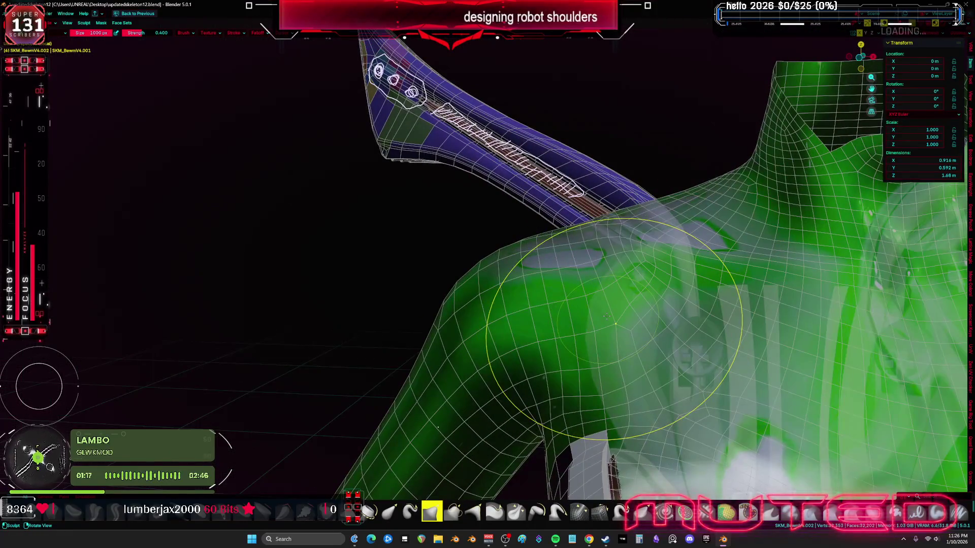
scroll(584, 305, "up", 5)
key("ctrl+Tab")
left_click(469, 341)
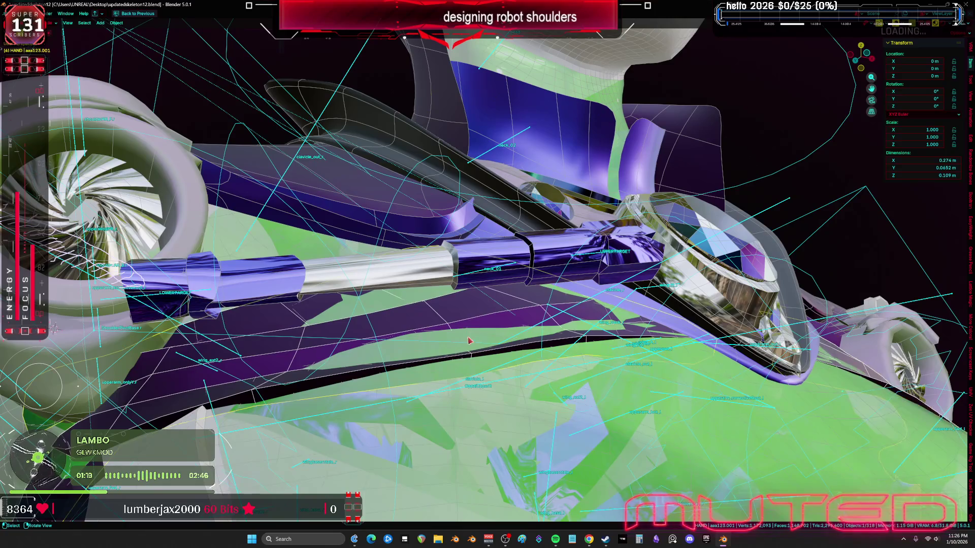
Step: Select the green body mesh, toggle its local view, and enter Sculpt Mode
left_click(496, 407)
key("KP_Divide")
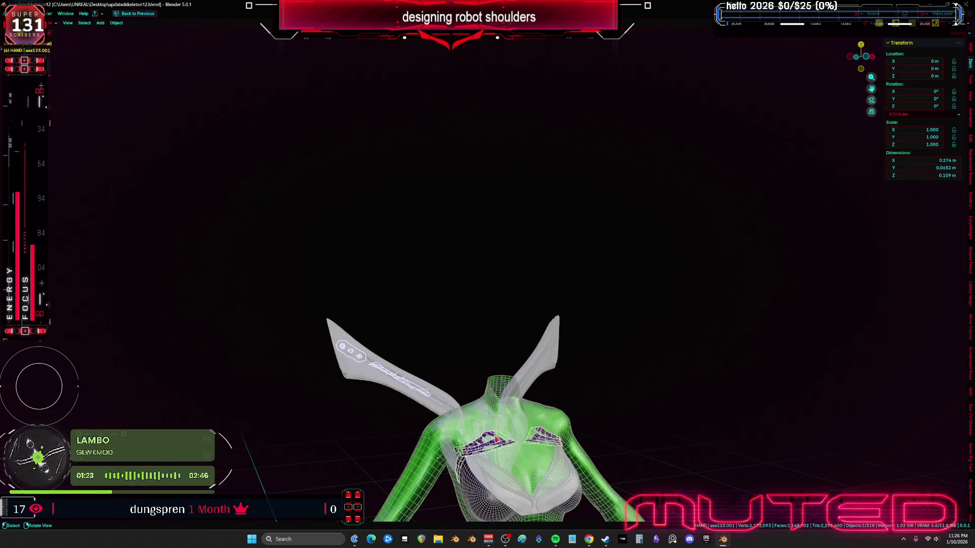
key("KP_Divide")
middle_click_drag(497, 439, 534, 405)
key("ctrl+Tab")
mouse_move(529, 369)
middle_mouse_down()
mouse_move(501, 261)
mouse_move(501, 327)
mouse_move(508, 322)
middle_mouse_up()
Step: From the side view, switch sculpting to the body mesh and restore the full editor layout
key("KP_3")
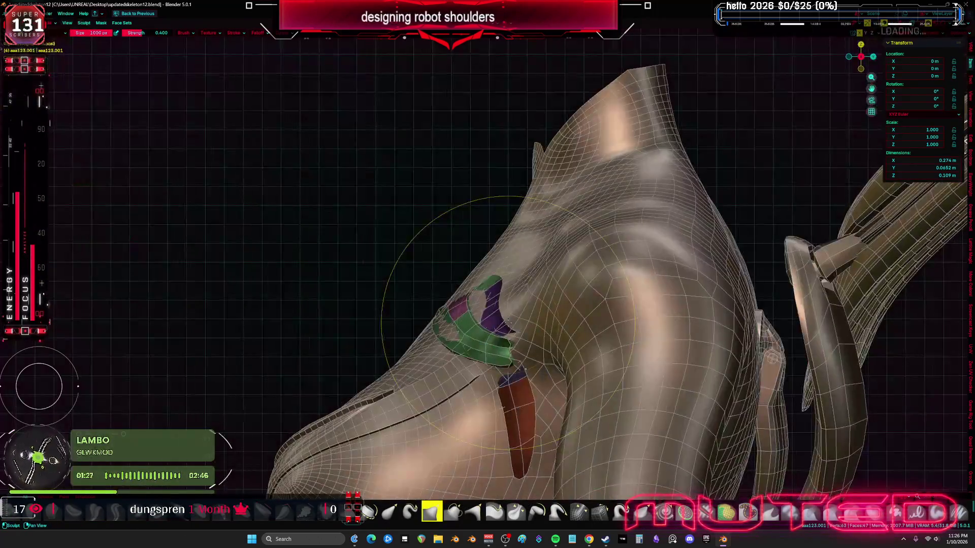
scroll(443, 314, "up", 3)
mouse_move(442, 314)
middle_mouse_down()
mouse_move(530, 286)
mouse_move(516, 278)
mouse_move(542, 302)
middle_mouse_up()
key("alt+q")
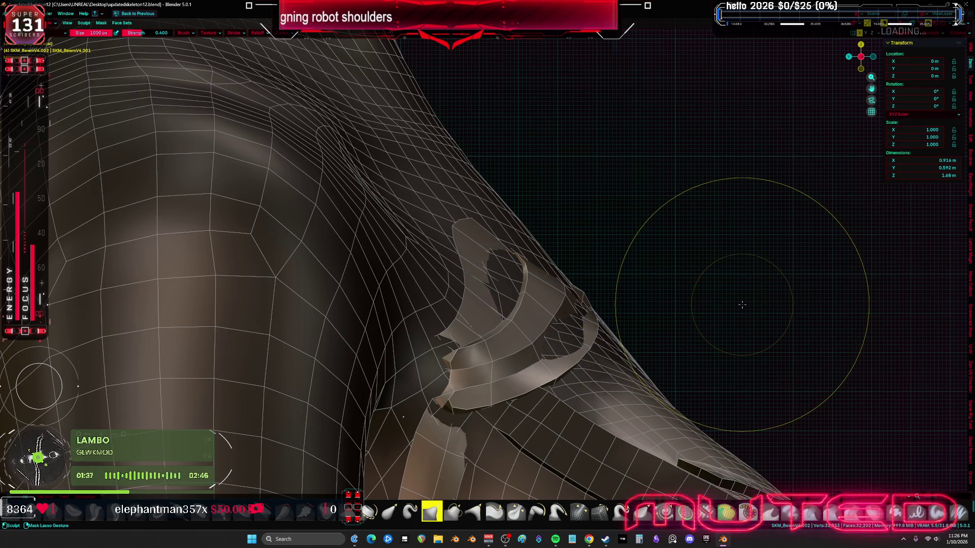
key("ctrl+Tab")
left_click(613, 385)
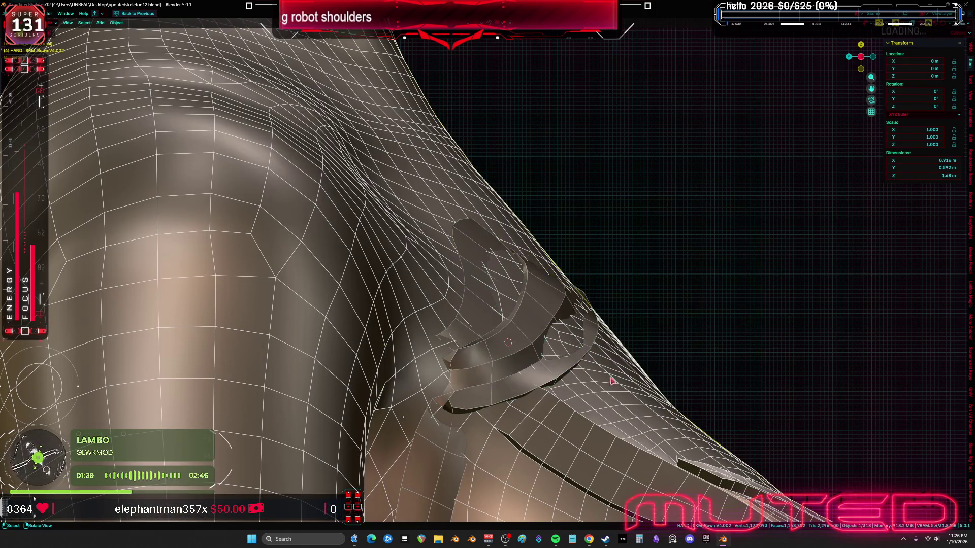
key("ctrl+Tab")
key("ctrl+space")
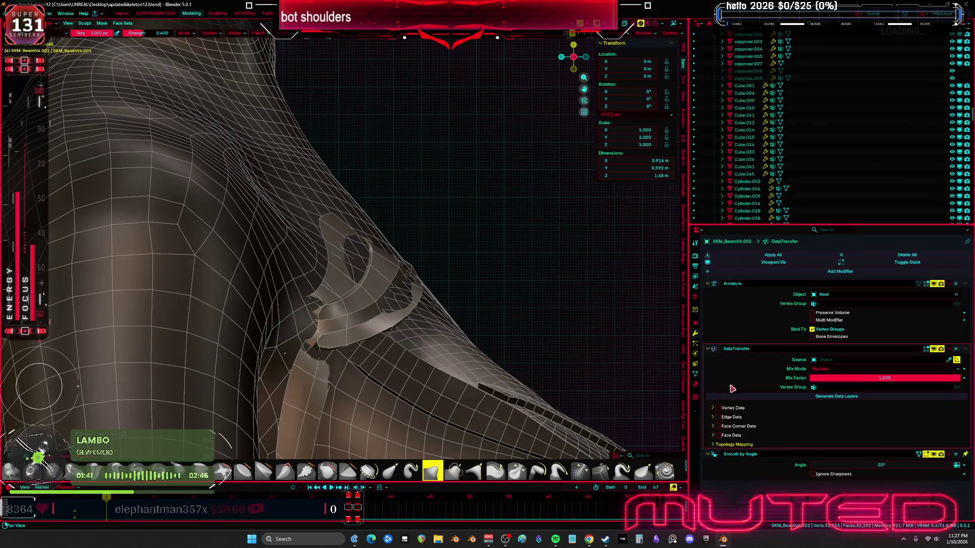
Step: Show the body's material settings, then its vertex groups and shape keys
left_click(696, 383)
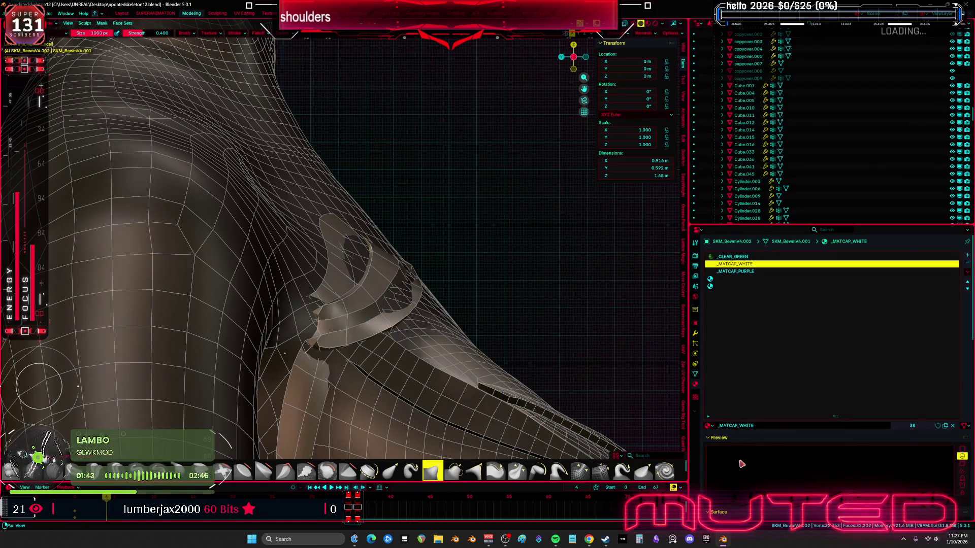
scroll(741, 464, "down", 5)
scroll(763, 430, "up", 5)
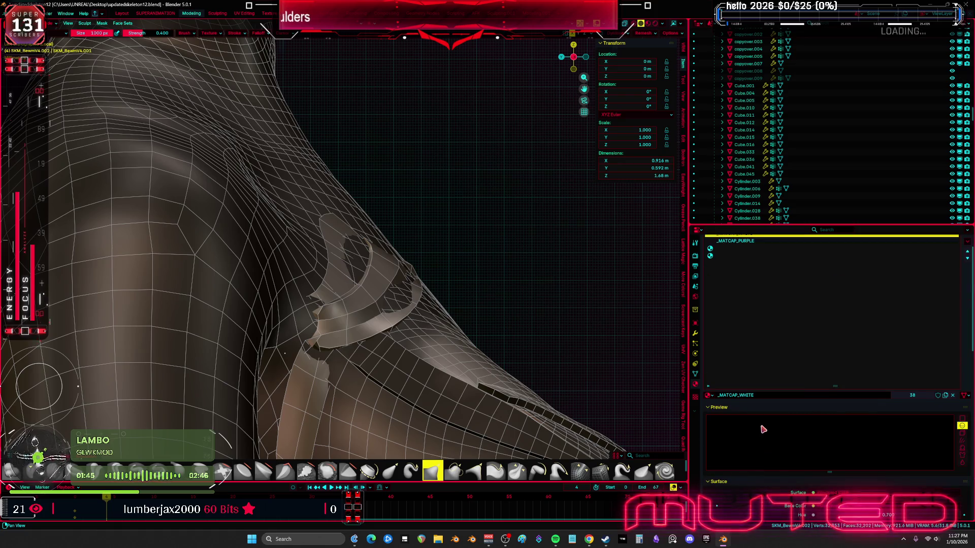
left_click(696, 374)
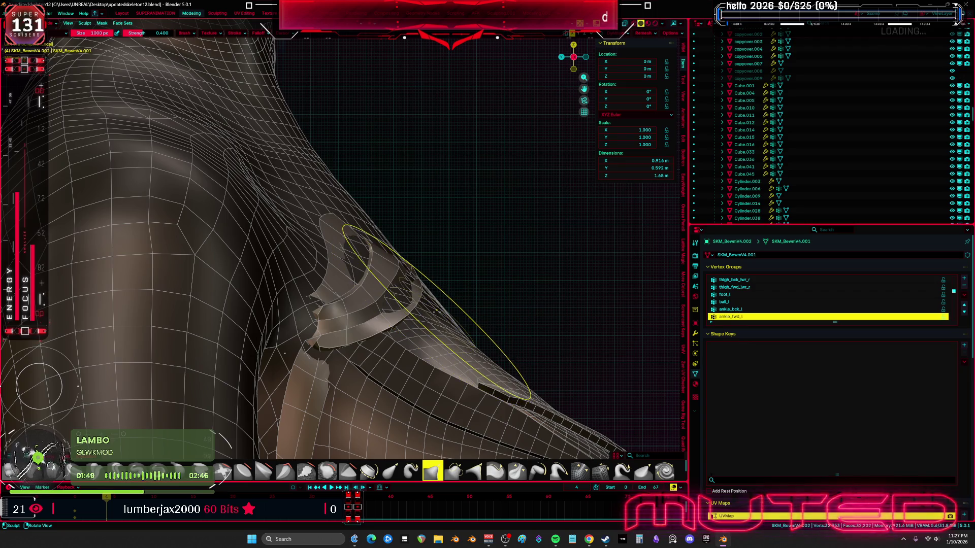
Step: Orbit around the shoulder plate to inspect where the armor meets the torso
scroll(430, 319, "up", 2)
middle_click_drag(430, 320, 404, 270, "shift")
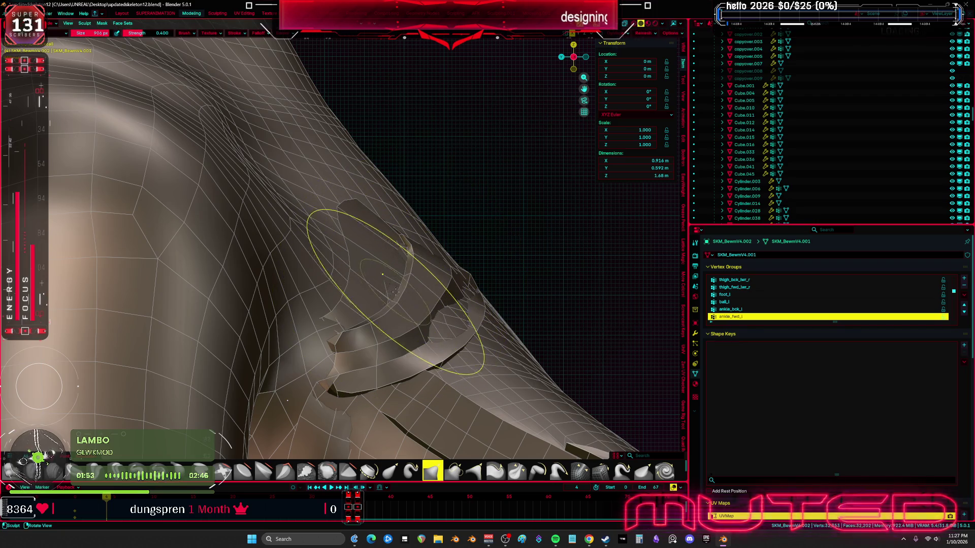
mouse_move(457, 312)
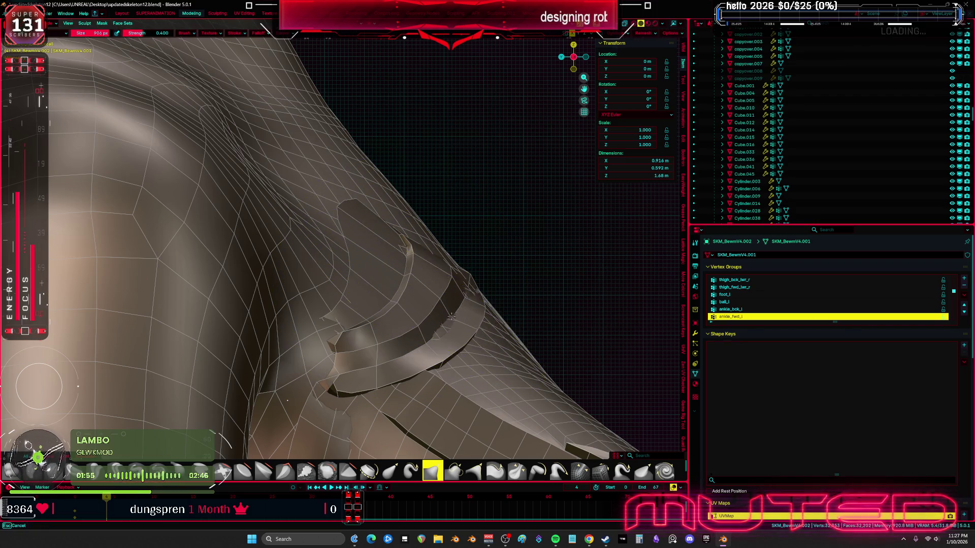
mouse_move(463, 295)
middle_mouse_down()
mouse_move(385, 290)
mouse_move(211, 305)
mouse_move(206, 237)
middle_mouse_up()
mouse_move(498, 318)
middle_mouse_down()
mouse_move(526, 294)
mouse_move(413, 229)
mouse_move(475, 244)
mouse_move(376, 300)
mouse_move(278, 320)
middle_mouse_up()
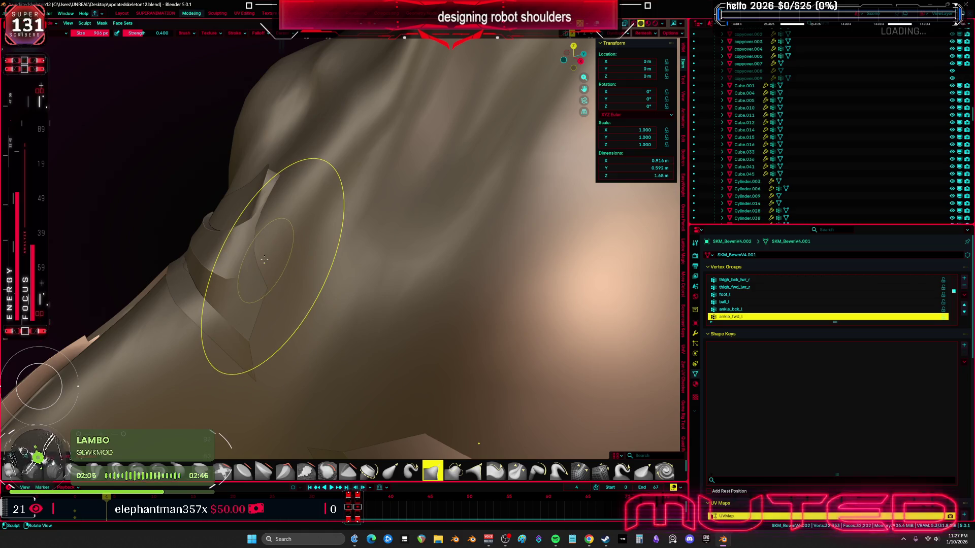
mouse_move(273, 255)
middle_mouse_down()
mouse_move(268, 235)
mouse_move(370, 282)
mouse_move(388, 325)
mouse_move(355, 325)
mouse_move(333, 306)
mouse_move(348, 304)
middle_mouse_up()
key("ctrl+Tab")
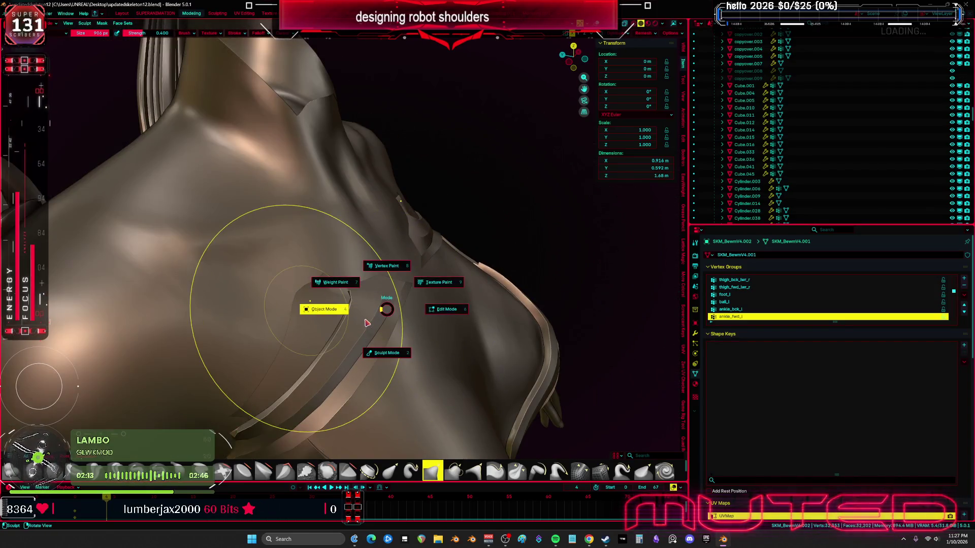
Step: Return to Object Mode and hide the shoulder armor piece
left_click(322, 307)
left_click(367, 321)
key("h")
Step: Select the body mesh and enter sculpt mode to inspect the bare shoulder
left_click(368, 320)
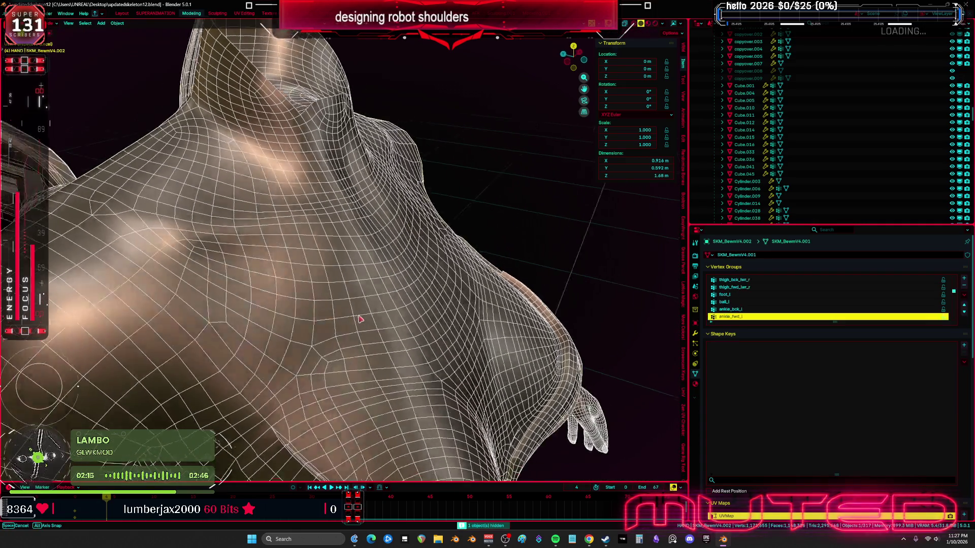
key("ctrl+Tab")
mouse_move(367, 304)
middle_mouse_down()
mouse_move(256, 294)
mouse_move(370, 359)
mouse_move(375, 311)
mouse_move(411, 244)
mouse_move(401, 280)
mouse_move(358, 271)
middle_mouse_up()
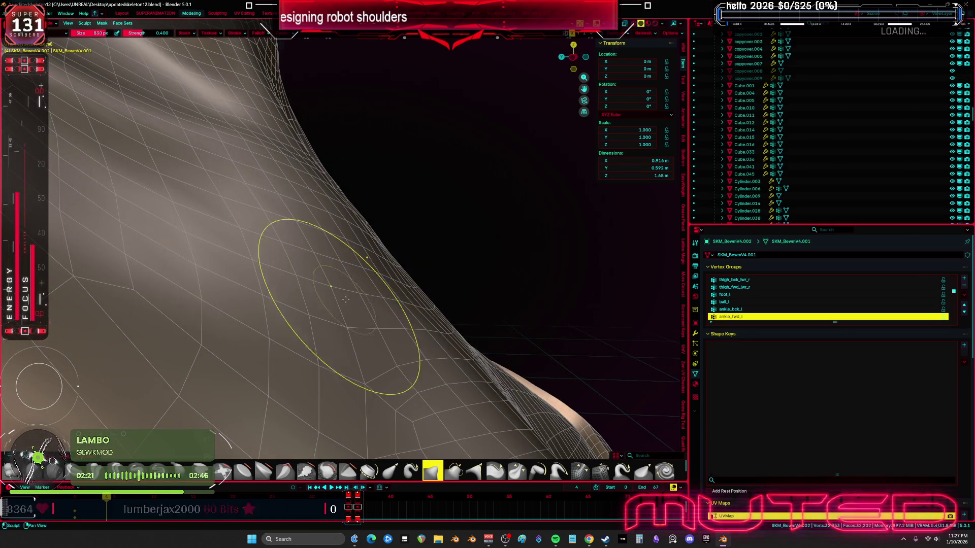
mouse_move(390, 341)
middle_mouse_down()
mouse_move(359, 294)
mouse_move(392, 309)
middle_mouse_up()
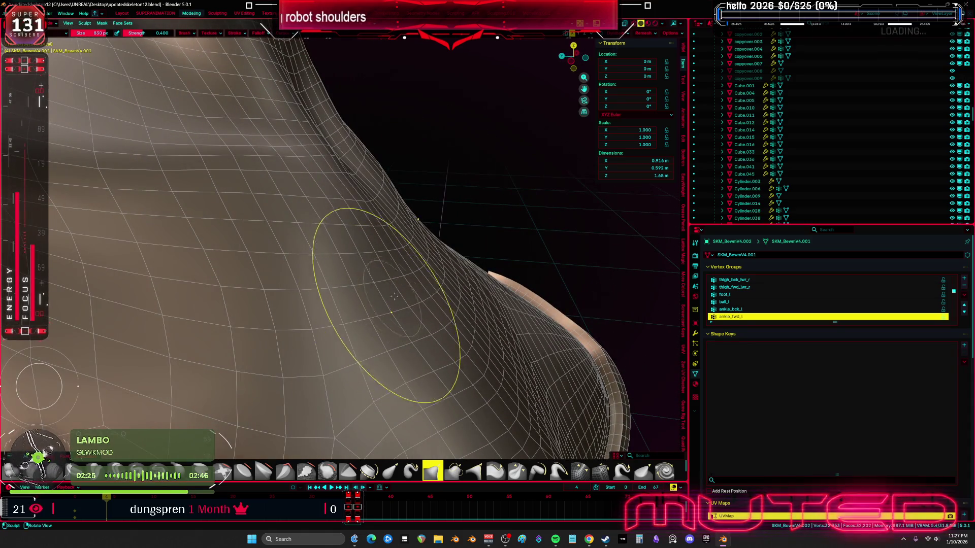
mouse_move(417, 305)
middle_mouse_down()
mouse_move(393, 282)
mouse_move(293, 294)
mouse_move(334, 300)
middle_mouse_up()
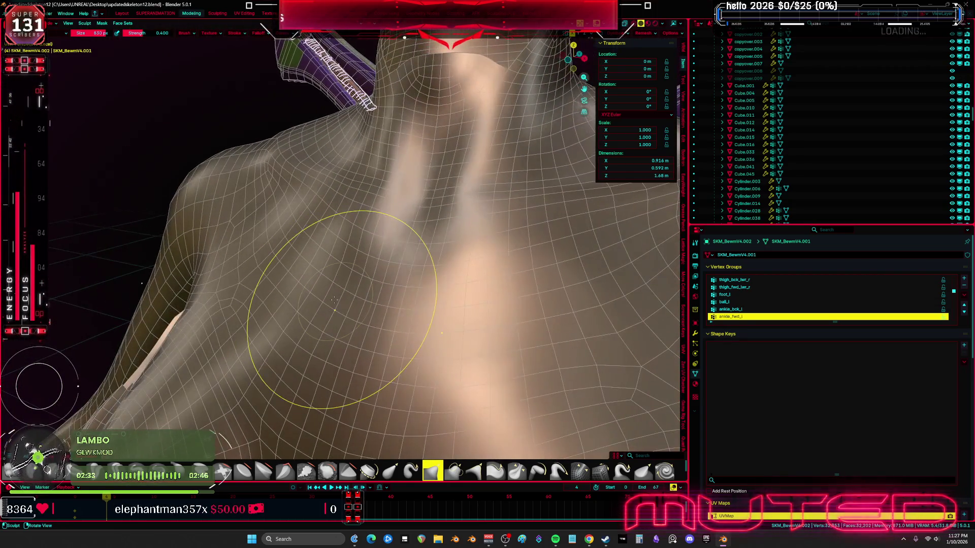
Step: Exit local view to show the whole character and return to Object Mode
key("KP_Divide")
key("ctrl+Tab")
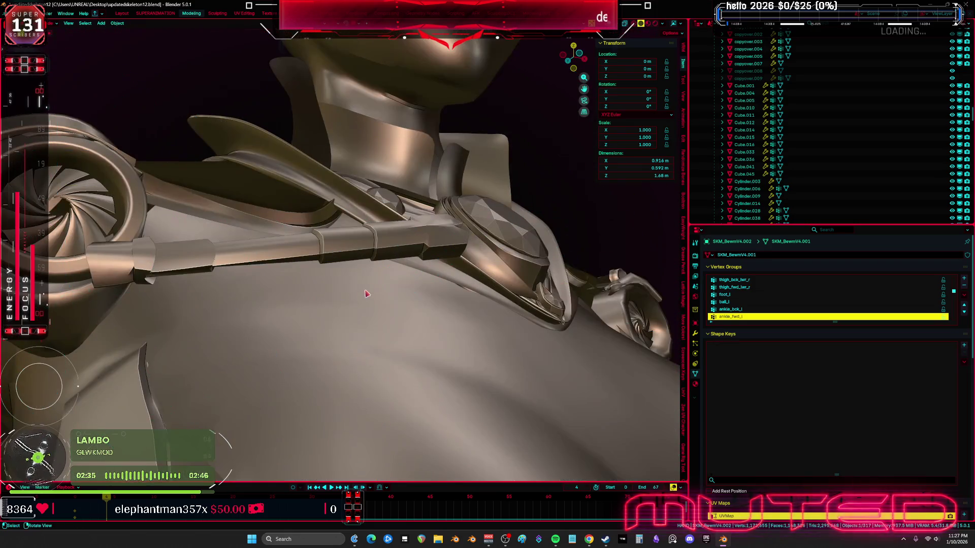
mouse_move(368, 283)
middle_mouse_down()
mouse_move(382, 339)
mouse_move(459, 324)
mouse_move(459, 333)
mouse_move(435, 355)
mouse_move(420, 321)
mouse_move(356, 280)
mouse_move(255, 310)
middle_mouse_up()
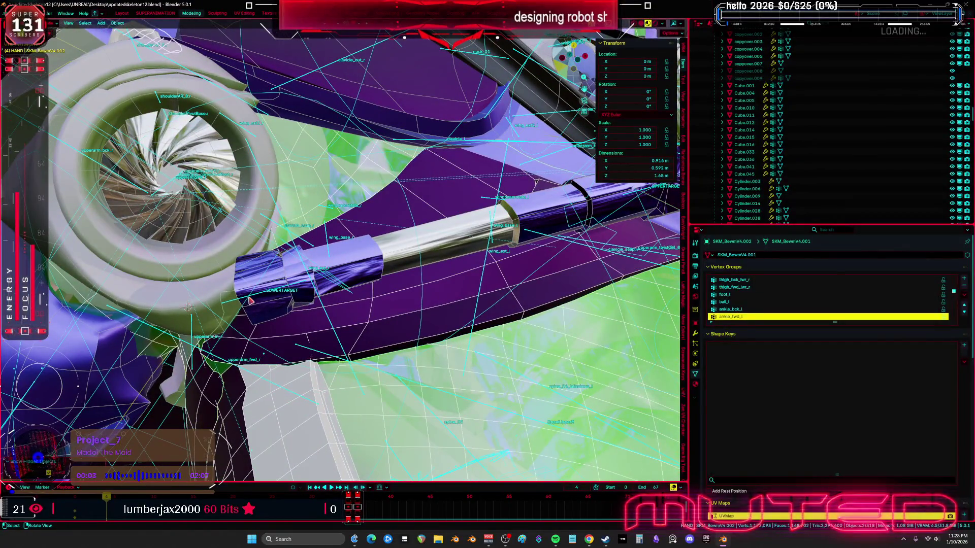
Step: Select the piston rod, frame it in a maximized 3D view, and rotate it
left_click(248, 301)
key("KP_Decimal")
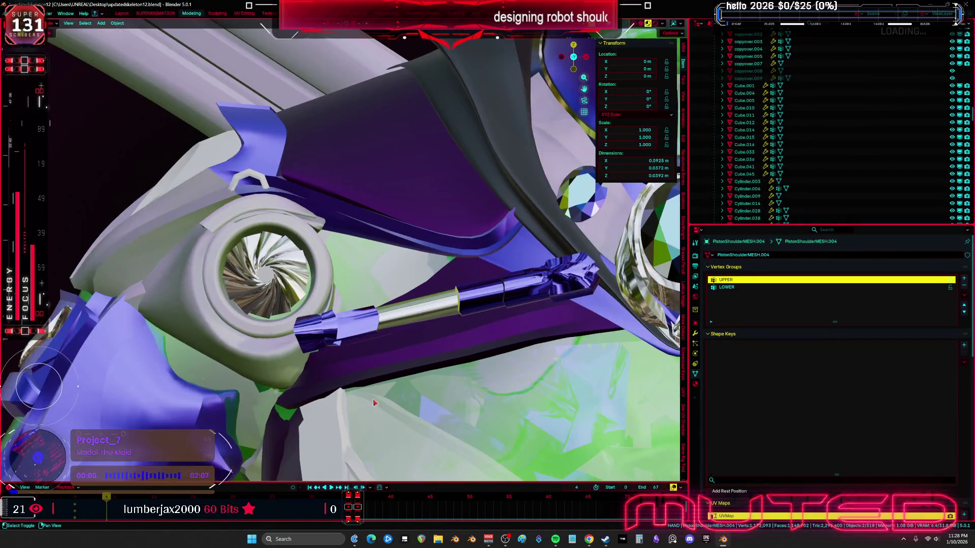
key("ctrl+space")
key("r")
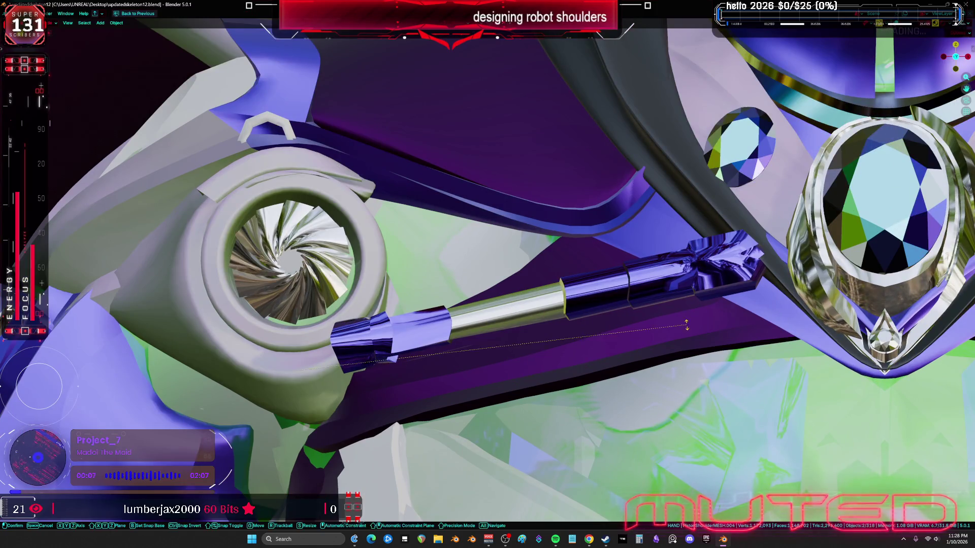
left_click(677, 339)
mouse_move(677, 339)
middle_mouse_down()
mouse_move(635, 323)
mouse_move(657, 320)
mouse_move(661, 309)
middle_mouse_up()
Step: Move the piston rod toward the chest gem and hide the bone and wireframe overlays
key("g")
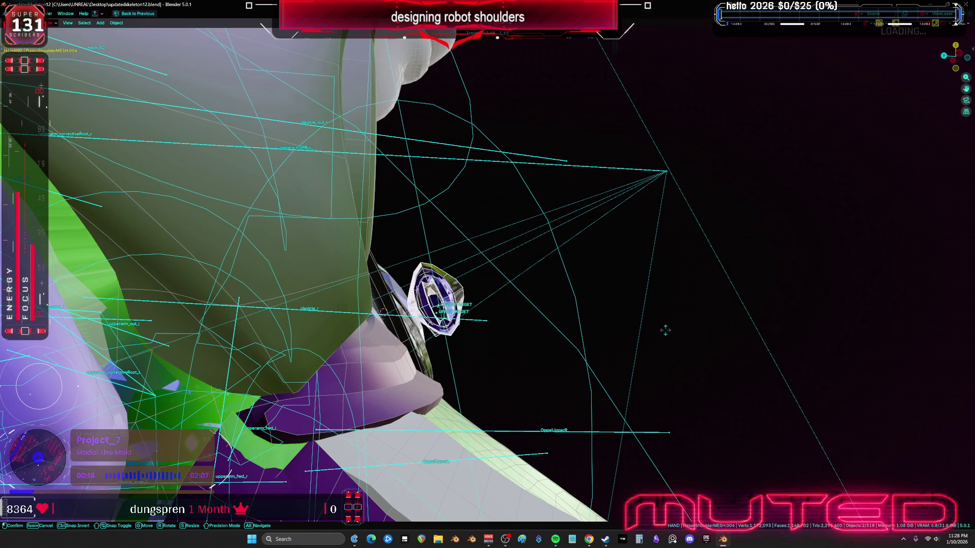
left_click(659, 350)
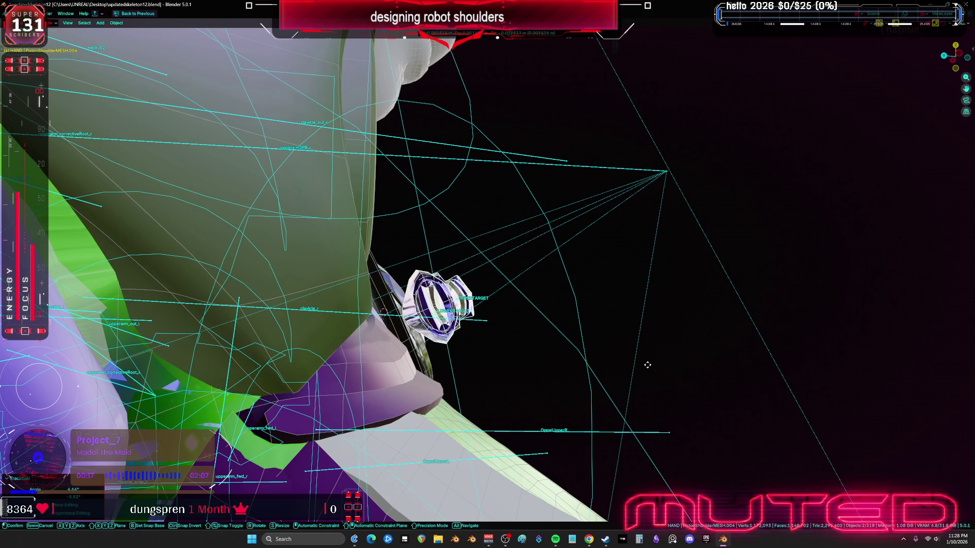
middle_click_drag(615, 375, 531, 396)
key("shift+alt+z")
scroll(531, 395, "up", 5)
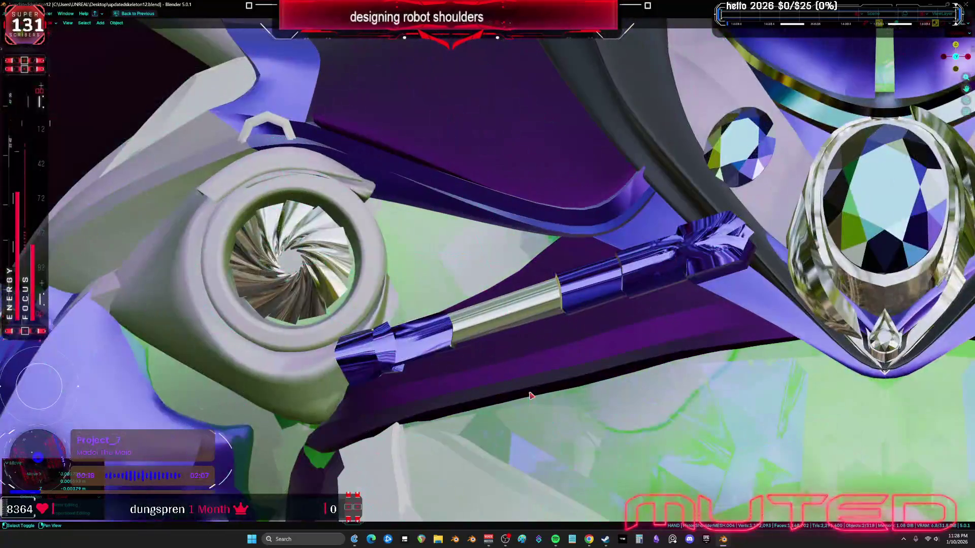
Step: Fine-tune the piston rod's position between the shoulder turbine and the gem
key("g")
left_click(552, 411)
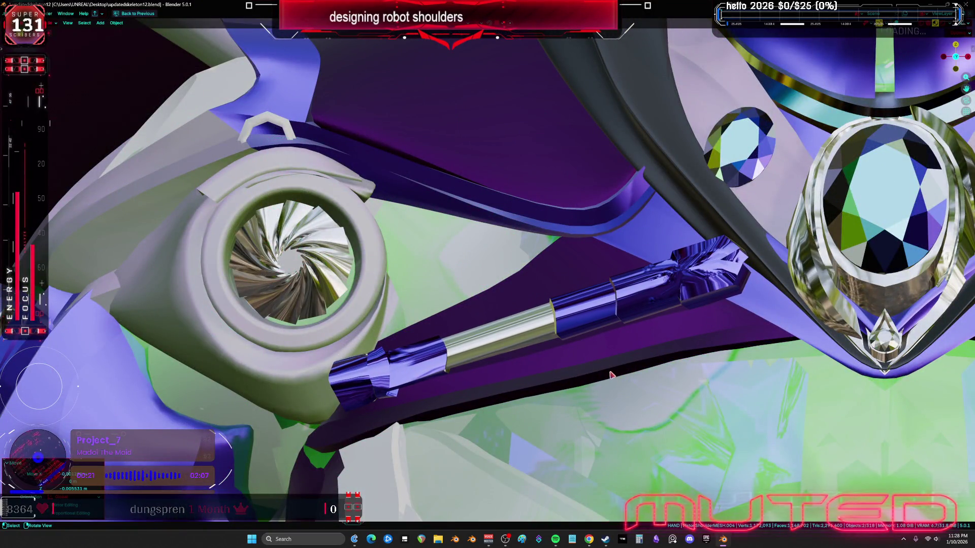
key("g")
left_click(592, 337)
mouse_move(591, 337)
middle_mouse_down()
mouse_move(689, 318)
mouse_move(644, 326)
mouse_move(625, 315)
mouse_move(538, 334)
mouse_move(491, 357)
mouse_move(443, 352)
middle_mouse_up()
mouse_move(430, 345)
middle_mouse_down()
mouse_move(446, 333)
mouse_move(558, 337)
middle_mouse_up()
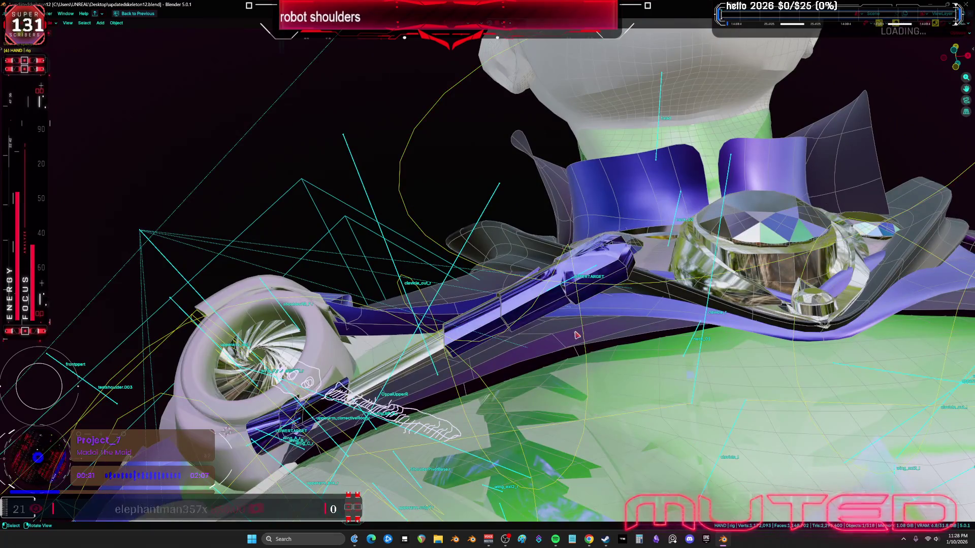
left_click(583, 338)
key("ctrl+Tab")
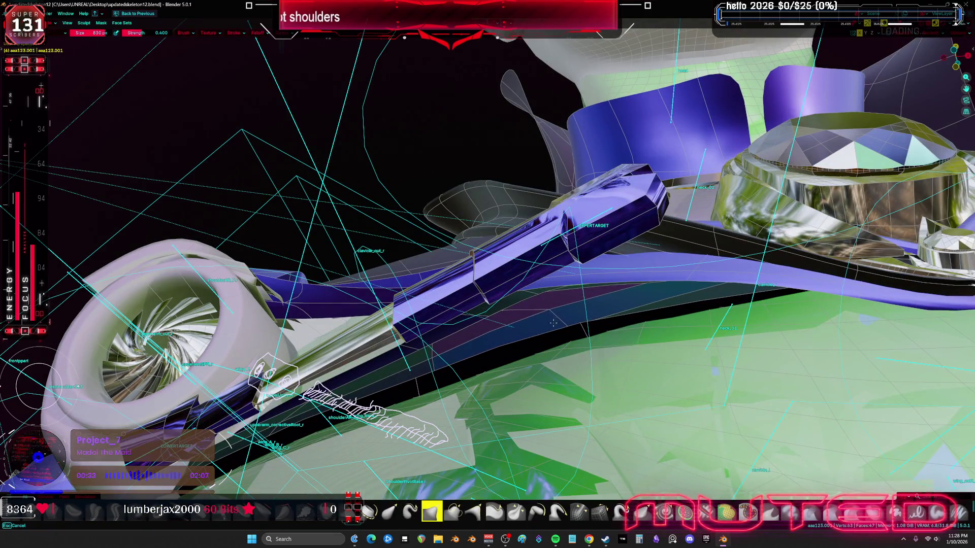
mouse_move(552, 325)
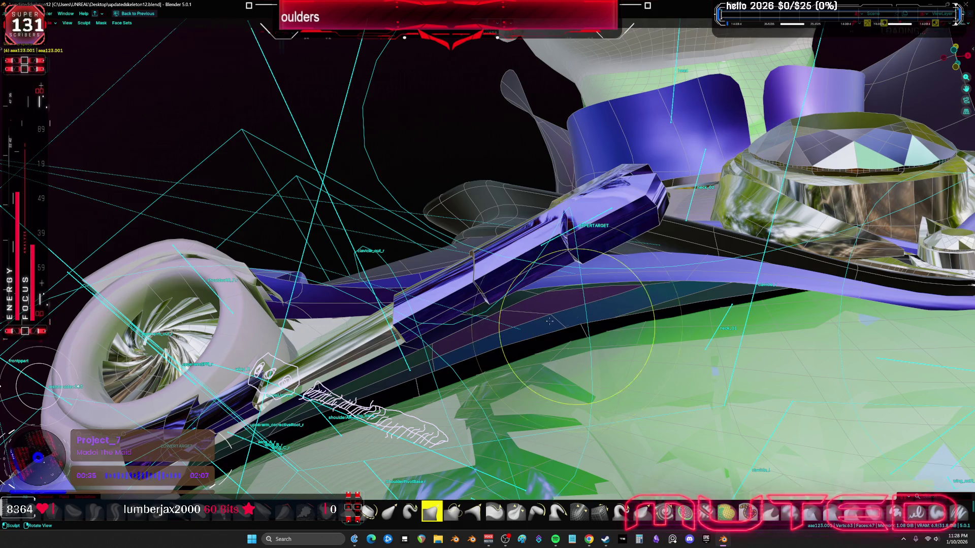
mouse_move(544, 321)
middle_mouse_down()
mouse_move(543, 348)
mouse_move(563, 343)
middle_mouse_up()
key("d")
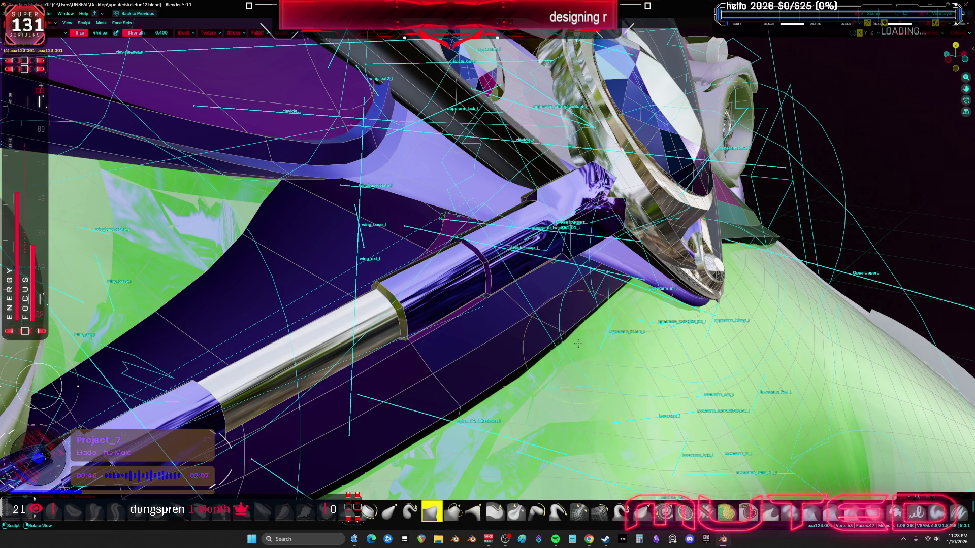
mouse_move(556, 324)
middle_mouse_down()
mouse_move(555, 362)
mouse_move(571, 326)
middle_mouse_up()
middle_click_drag(541, 379, 473, 364)
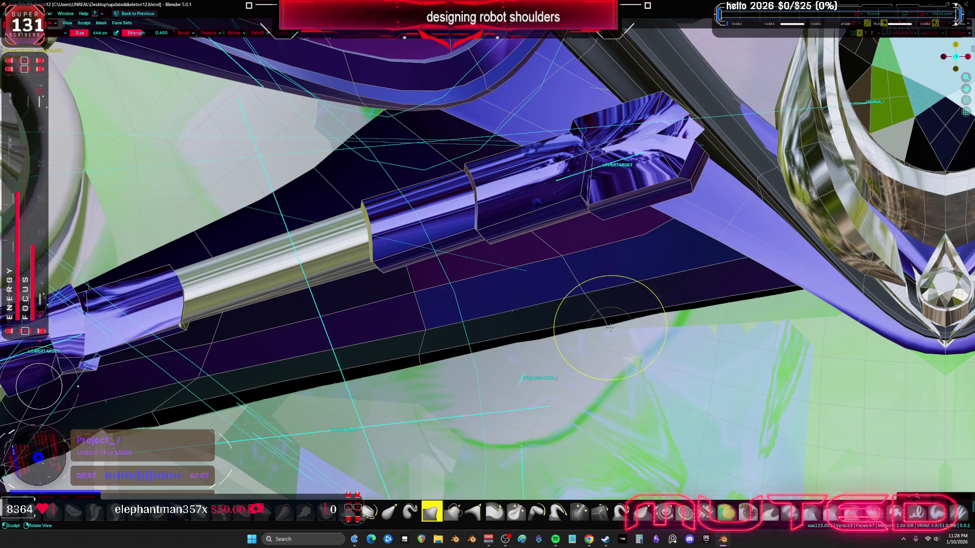
mouse_move(708, 307)
middle_mouse_down()
mouse_move(502, 321)
mouse_move(428, 289)
middle_mouse_up()
Step: Add the piston rod to the selection, frame it, then move and freely rotate it
left_click(447, 281, "shift")
key("KP_Decimal")
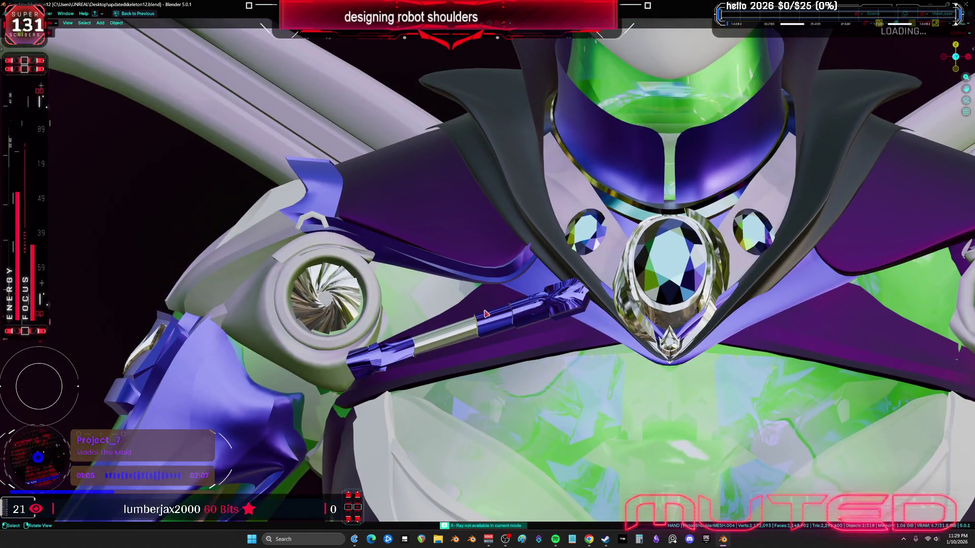
key("g")
left_click(688, 284)
key("r")
key("r")
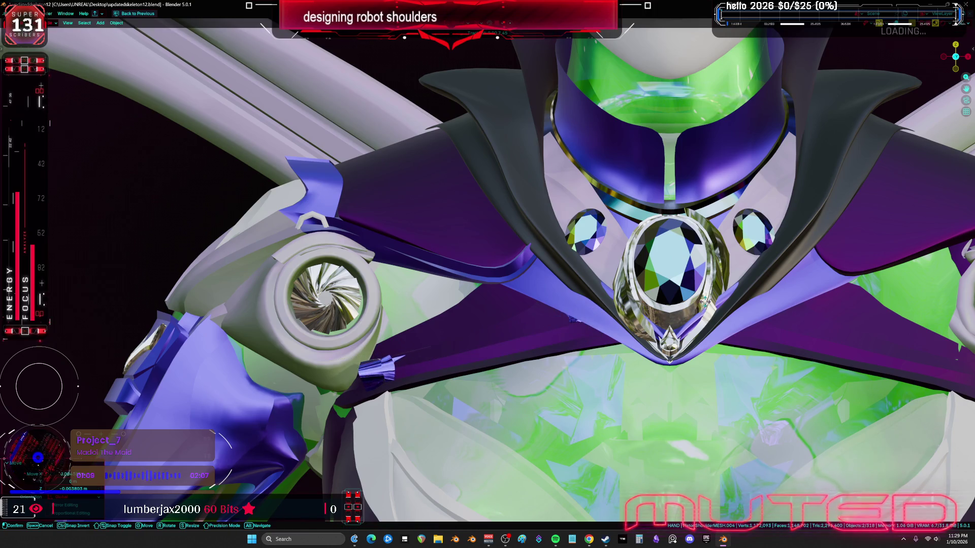
left_click(701, 304)
middle_click_drag(700, 305, 704, 308)
Step: Slide the piston along the Y axis and check it from the front view
key("g")
key("y")
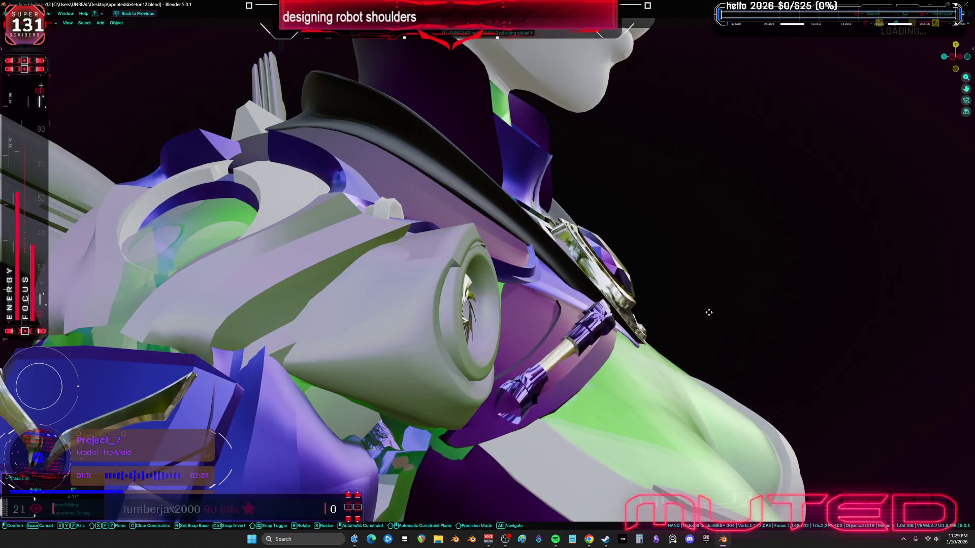
left_click(696, 308)
key("KP_1")
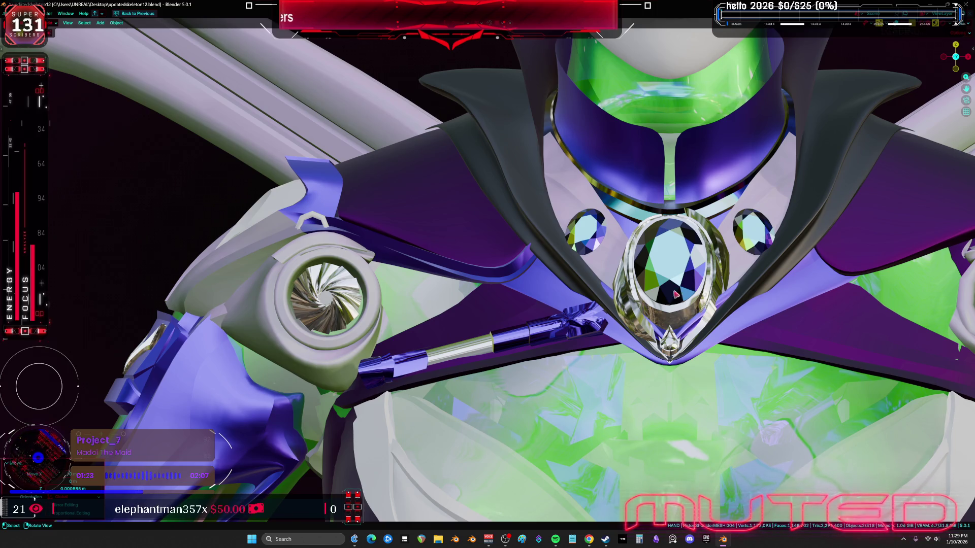
mouse_move(480, 303)
middle_mouse_down("shift")
mouse_move(650, 299)
mouse_move(609, 317)
mouse_move(591, 362)
middle_mouse_up("shift")
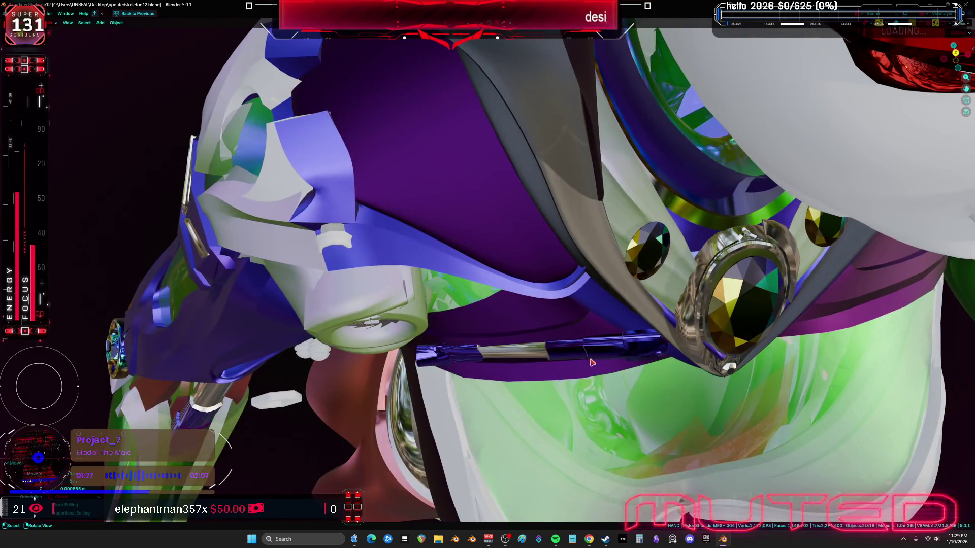
Step: Lengthen the piston rod to scale 1.091 and reposition it
key("s")
left_click(544, 378)
key("KP_Decimal")
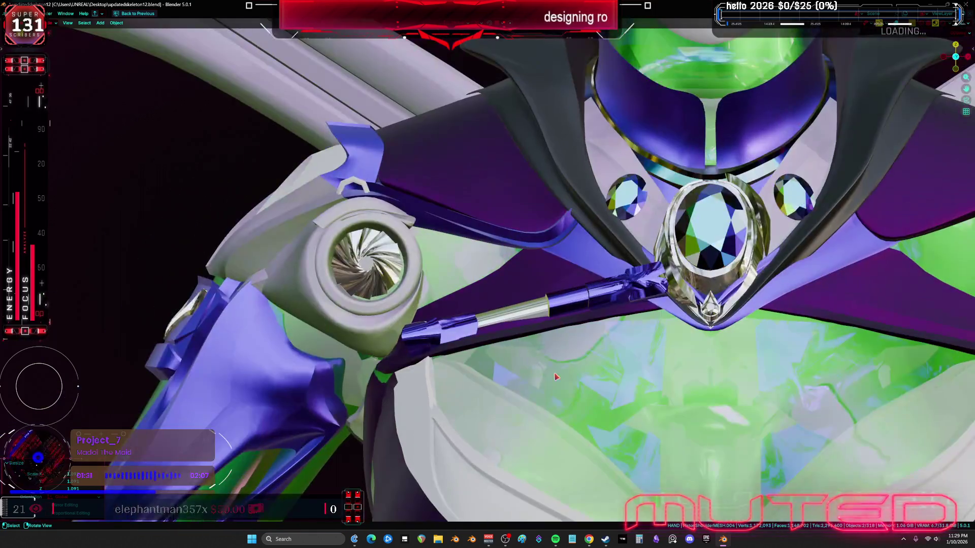
key("g")
left_click(525, 387)
mouse_move(524, 387)
middle_mouse_down()
mouse_move(659, 338)
mouse_move(639, 327)
middle_mouse_up()
Step: Move and freely rotate the turbine ring
key("r")
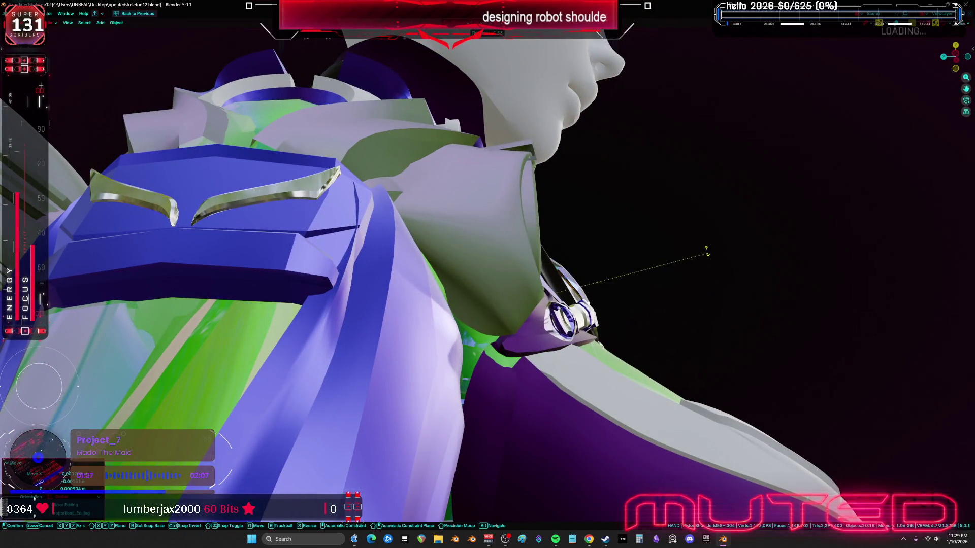
key("g")
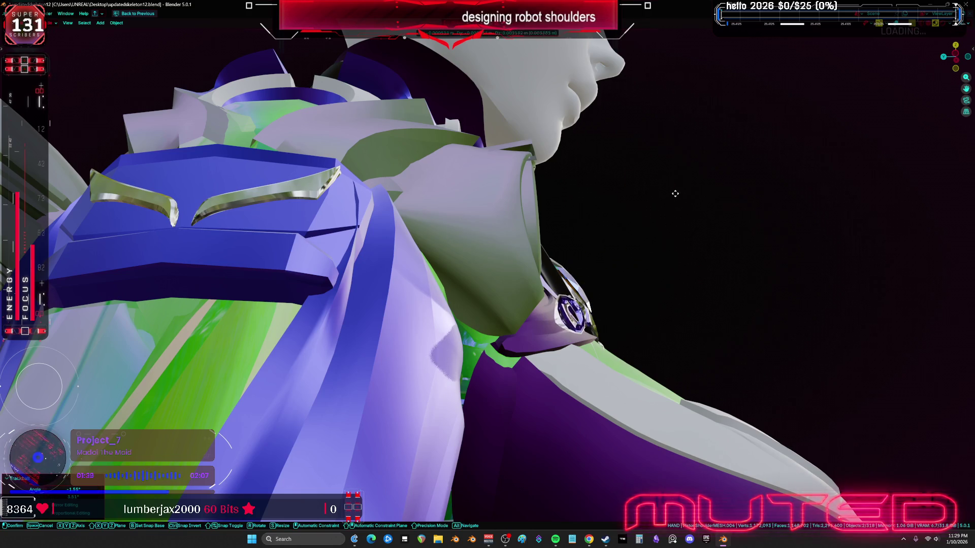
left_click(687, 191)
middle_click_drag(687, 191, 687, 211)
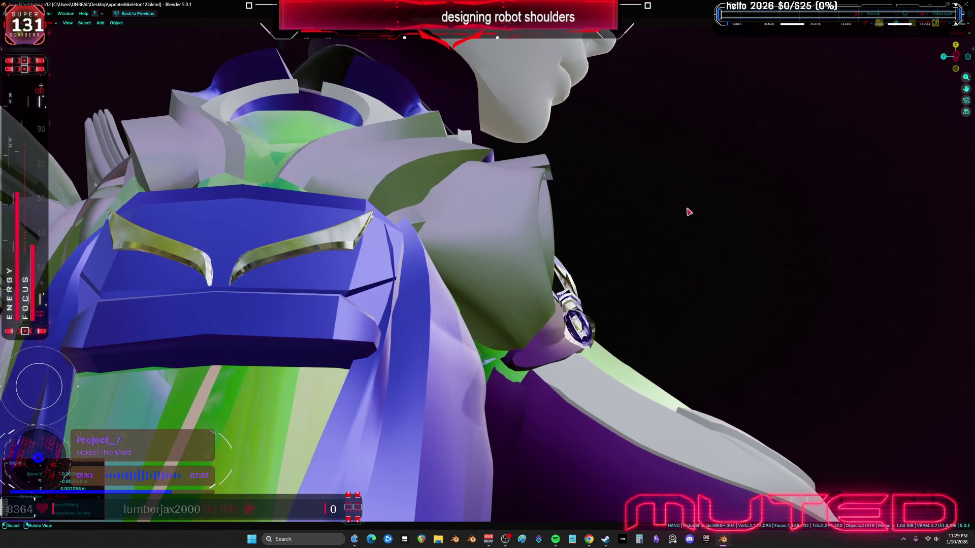
key("r")
key("r")
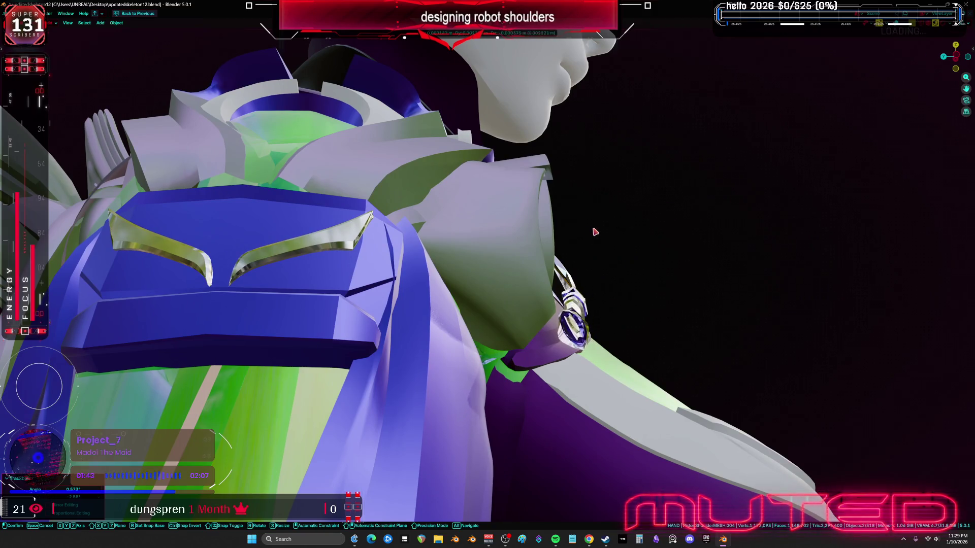
left_click(589, 229)
middle_click_drag(590, 228, 584, 225)
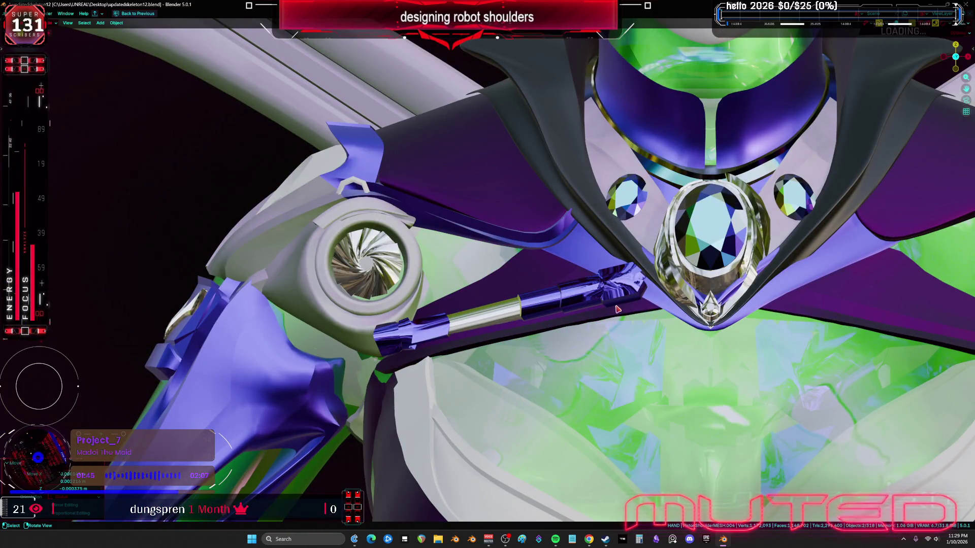
Step: Tilt the piston upward by -13.2° and adjust its position
key("r")
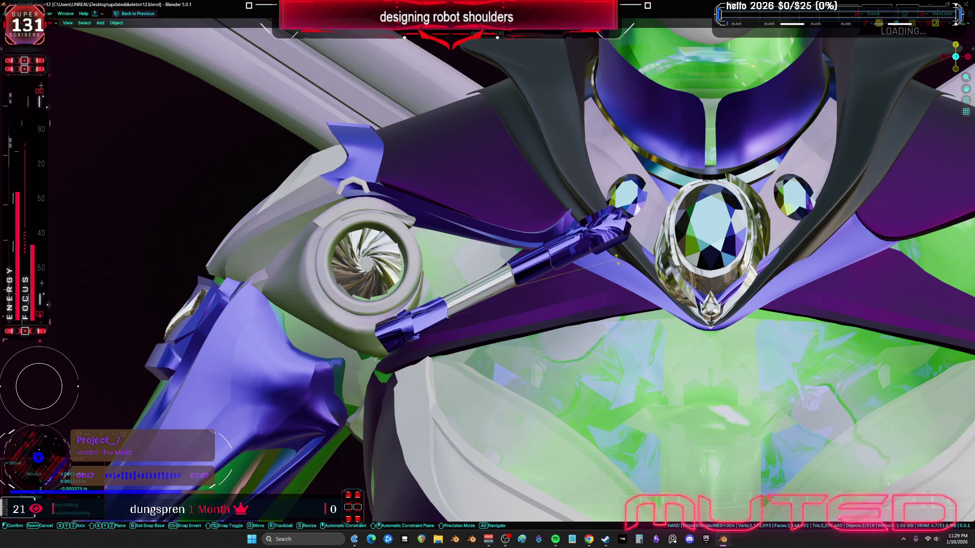
left_click(617, 259)
key("r")
key("r")
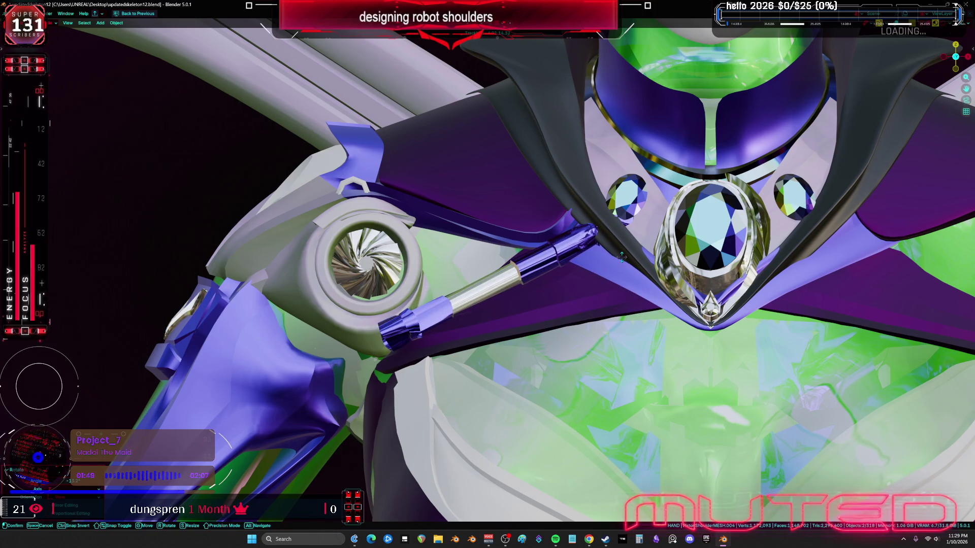
key("g")
left_click(463, 339)
mouse_move(463, 339)
middle_mouse_down()
mouse_move(568, 308)
mouse_move(528, 320)
middle_mouse_up()
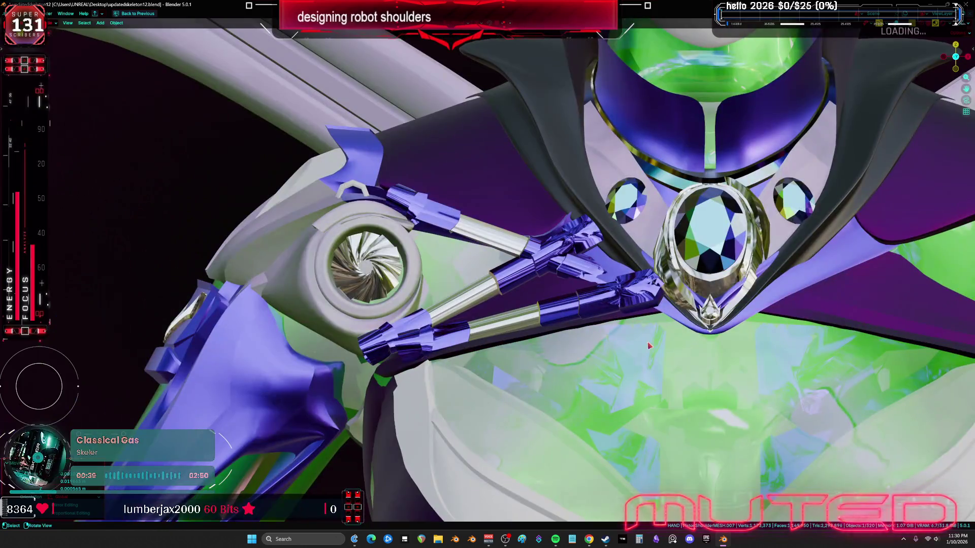
Step: Move the piston rods along the Y axis beside the first rod
key("g")
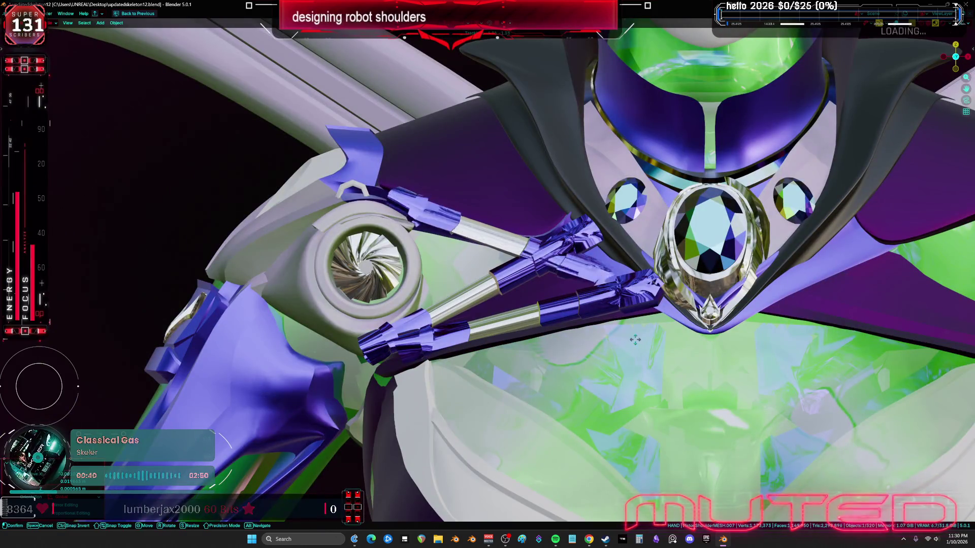
key("y")
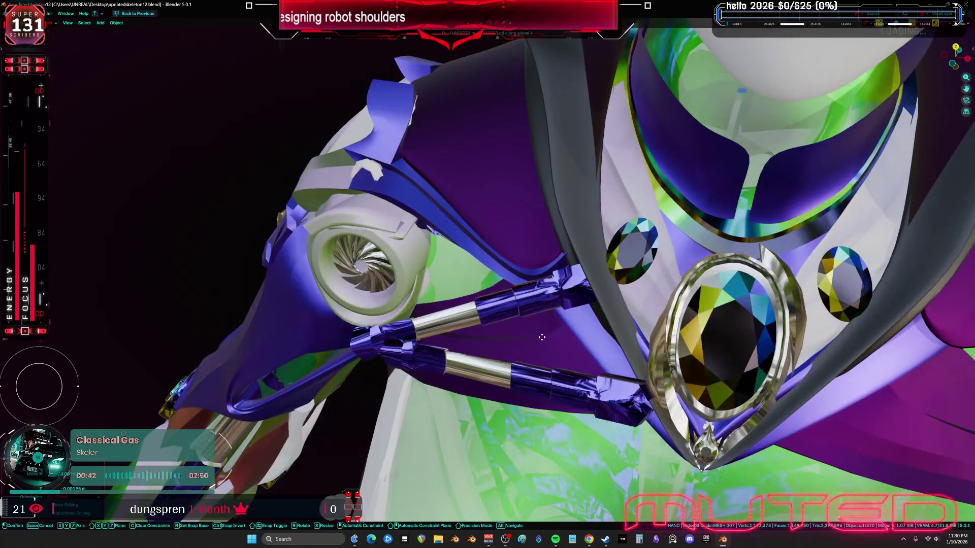
left_click(522, 361)
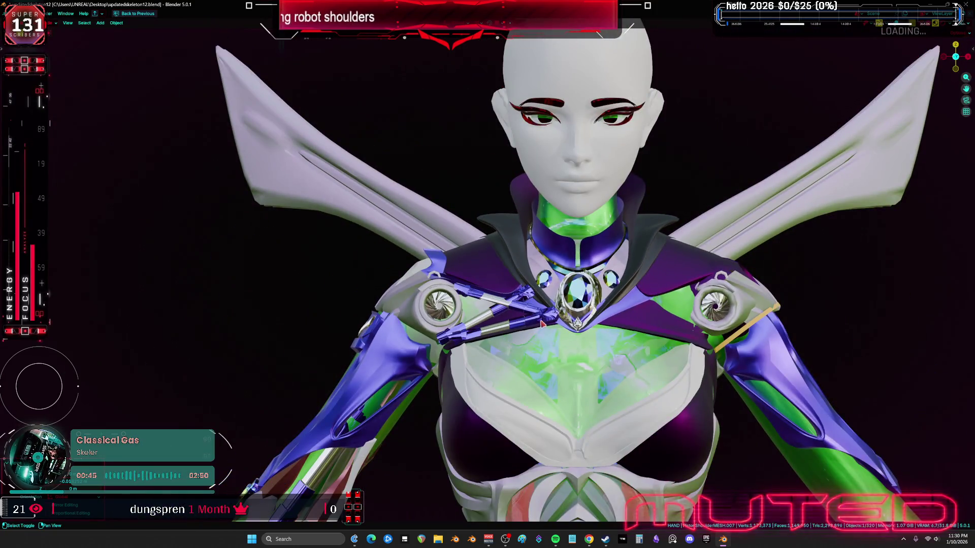
scroll(542, 323, "up", 3)
mouse_move(542, 323)
middle_mouse_down()
mouse_move(532, 337)
mouse_move(599, 307)
mouse_move(579, 314)
middle_mouse_up()
scroll(576, 312, "up", 2)
left_click(569, 309)
Step: Scale the piston along X in front view and check it from the side
key("KP_1")
key("s")
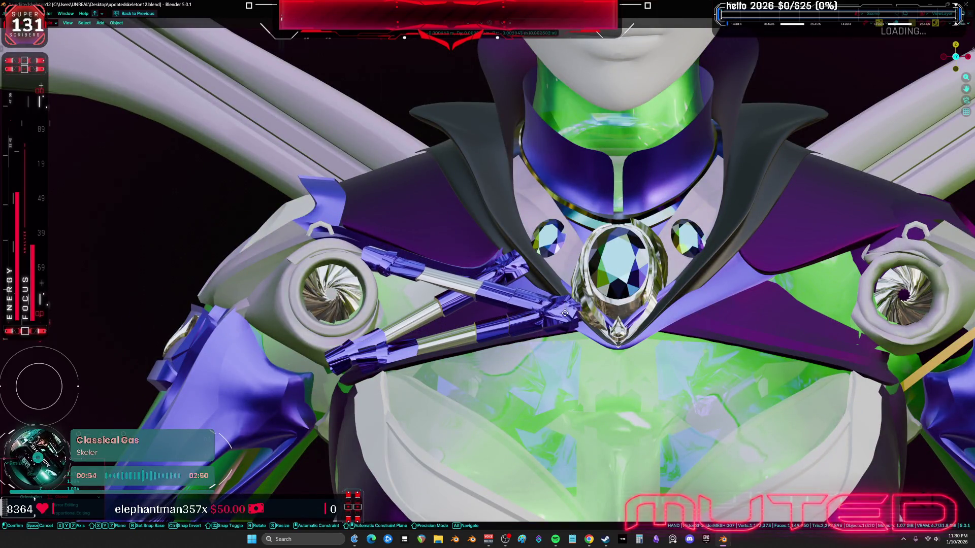
left_click(567, 317)
scroll(544, 303, "down", 1)
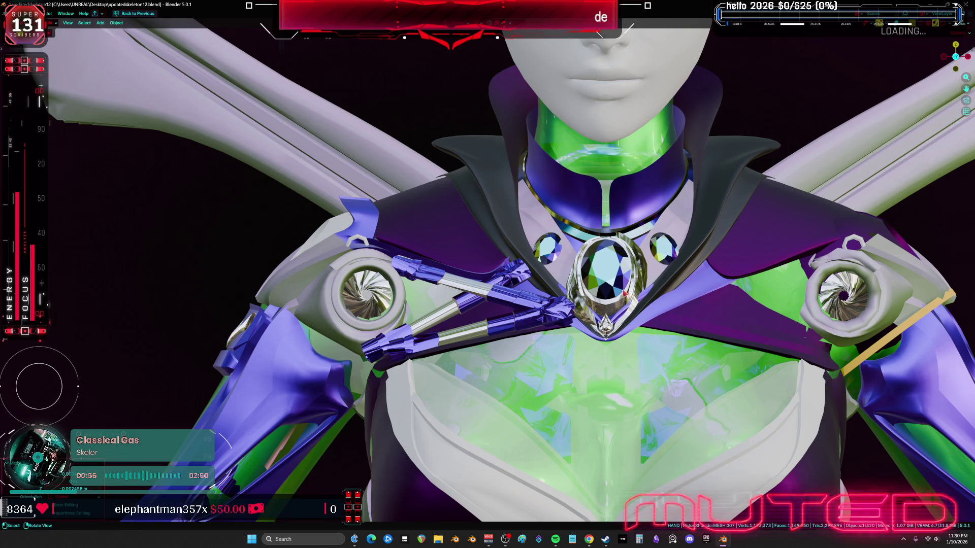
mouse_move(502, 293)
middle_mouse_down()
mouse_move(584, 278)
mouse_move(565, 308)
middle_mouse_up()
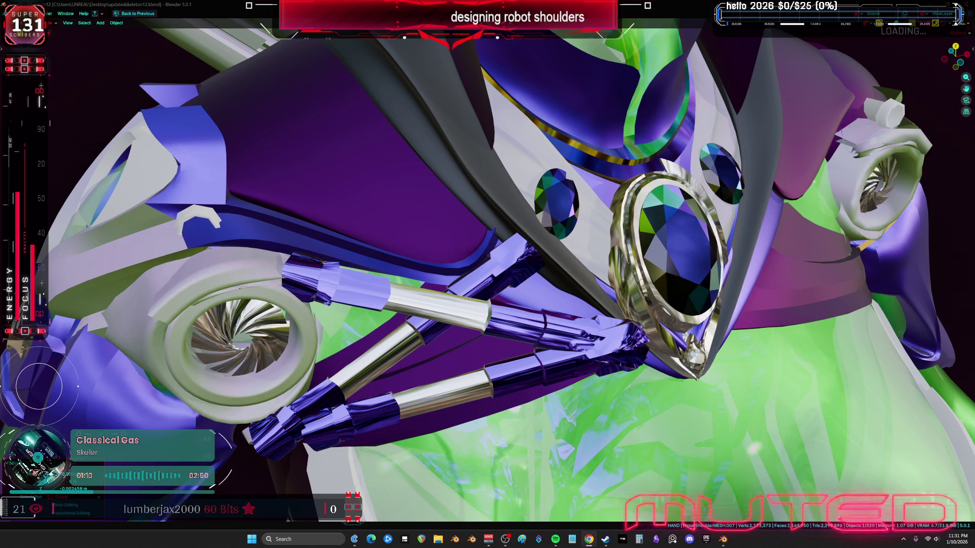
middle_click_drag(489, 275, 489, 275)
Step: Switch to see-through wireframe display and hide then unhide the selected piston
key("alt+z")
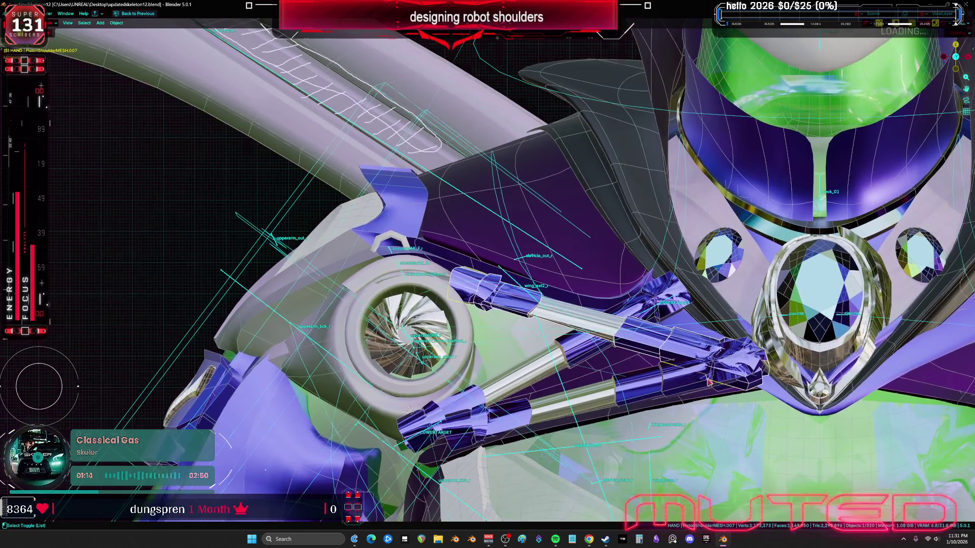
key("shift+z")
mouse_move(553, 329)
middle_mouse_down()
mouse_move(574, 311)
mouse_move(464, 239)
mouse_move(483, 305)
mouse_move(509, 317)
mouse_move(496, 318)
middle_mouse_up()
scroll(524, 313, "up", 2)
scroll(524, 314, "up", 1)
key("h")
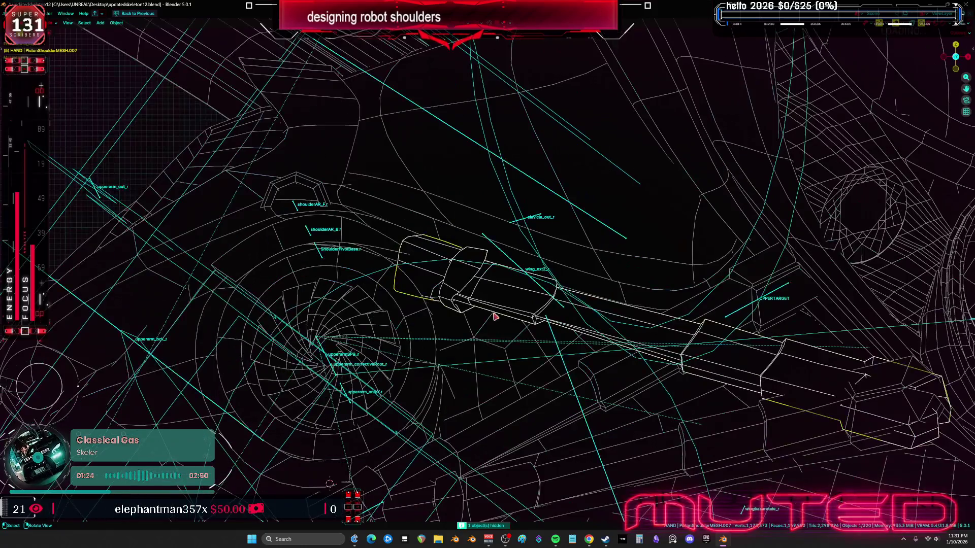
key("alt+h")
mouse_move(640, 371)
middle_mouse_down()
mouse_move(539, 278)
mouse_move(477, 350)
mouse_move(489, 297)
mouse_move(333, 395)
middle_mouse_up()
Step: Delete the lower and upper piston rods, then undo back to the upper piston
left_click(477, 351)
key("Delete")
left_click(492, 291)
key("Delete")
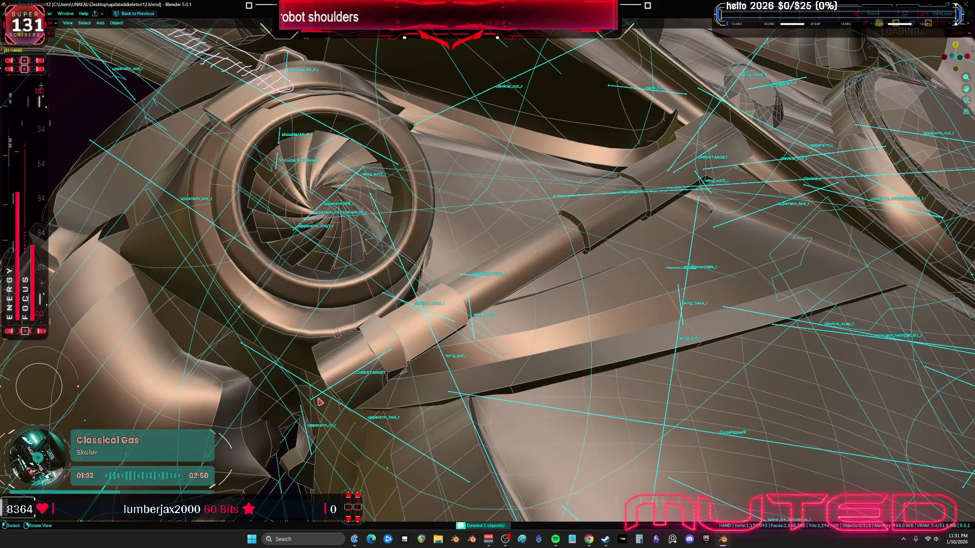
key("ctrl+z")
key("g")
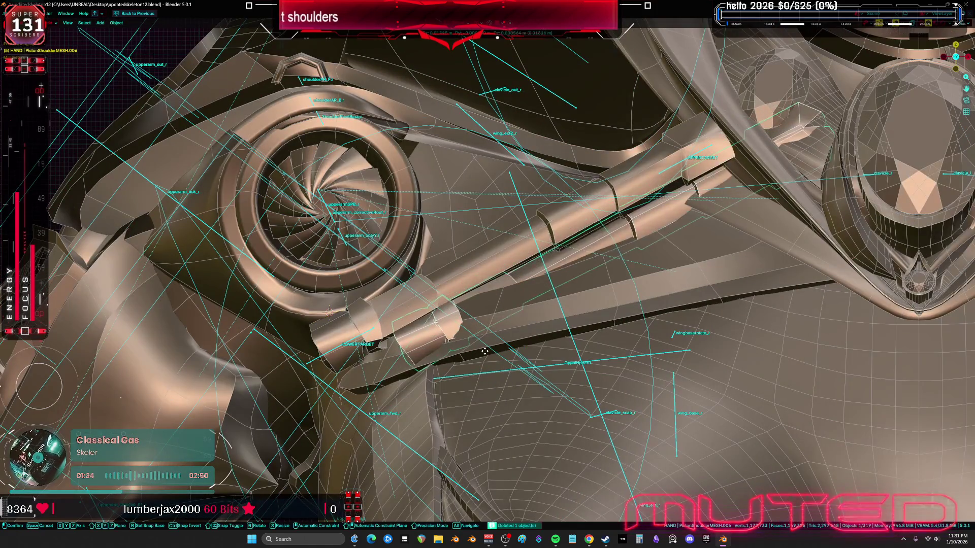
key("Escape")
key("ctrl+z")
Step: Duplicate the upper piston rod and place the copy
key("shift+d")
left_click(446, 326)
key("ctrl+z")
key("ctrl+z")
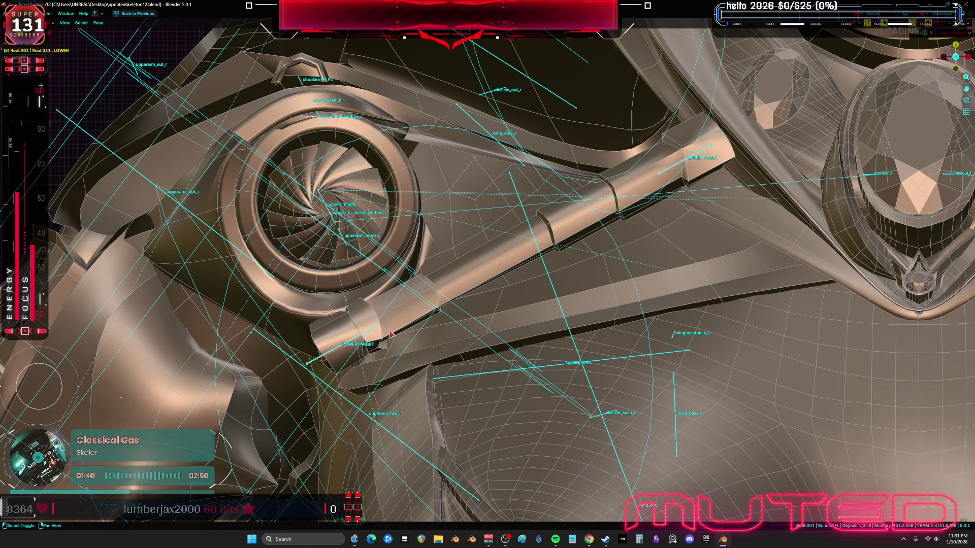
key("ctrl+Tab")
key("shift+d")
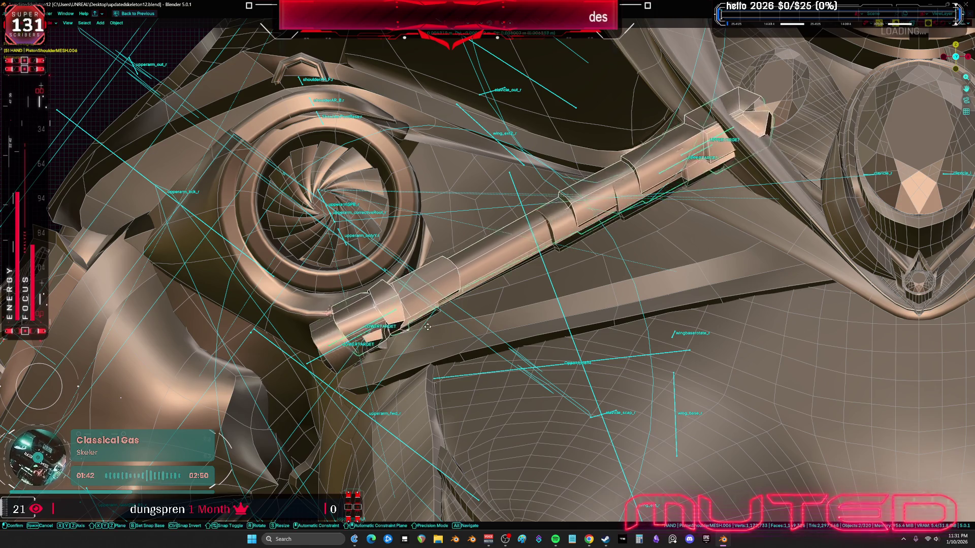
left_click(437, 345)
middle_click_drag(471, 346, 751, 347)
Step: Move the duplicated piston toward the collar, toggling overlays to check it
key("g")
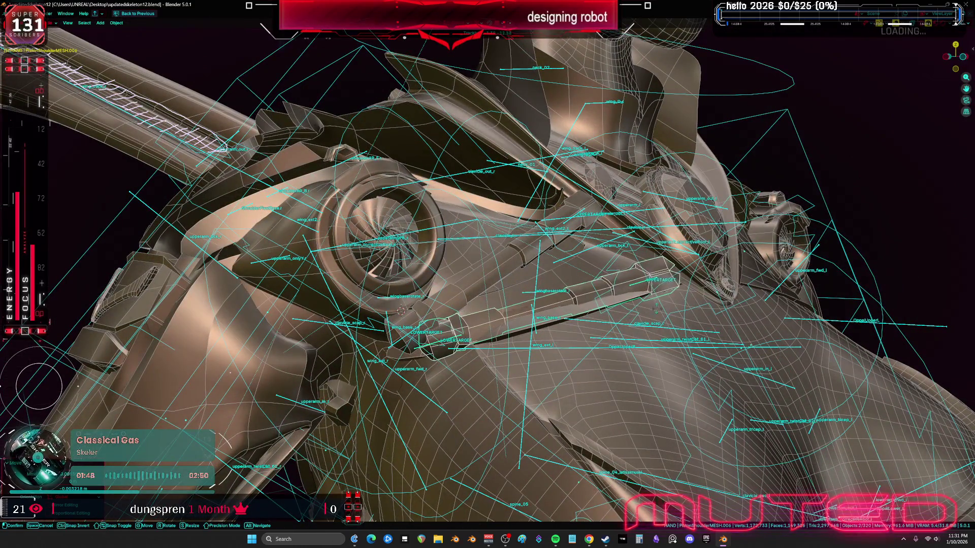
left_click(634, 300)
key("shift+alt+z")
mouse_move(634, 299)
middle_mouse_down()
mouse_move(609, 302)
mouse_move(635, 299)
middle_mouse_up()
key("shift+alt+z")
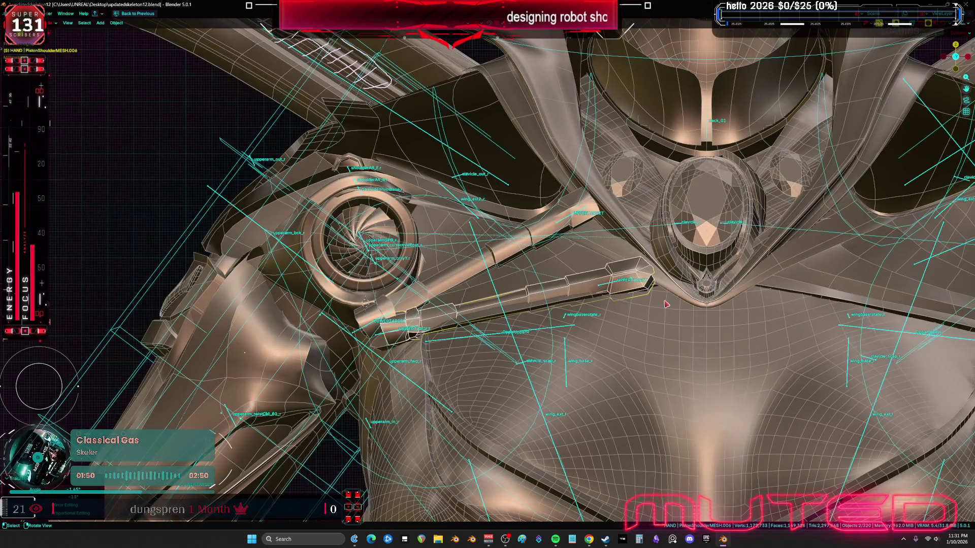
Step: Adjust the piston's position and rotation, hide overlays, and duplicate it again
key("g")
middle_click_drag(573, 303, 649, 293, "alt")
key("r")
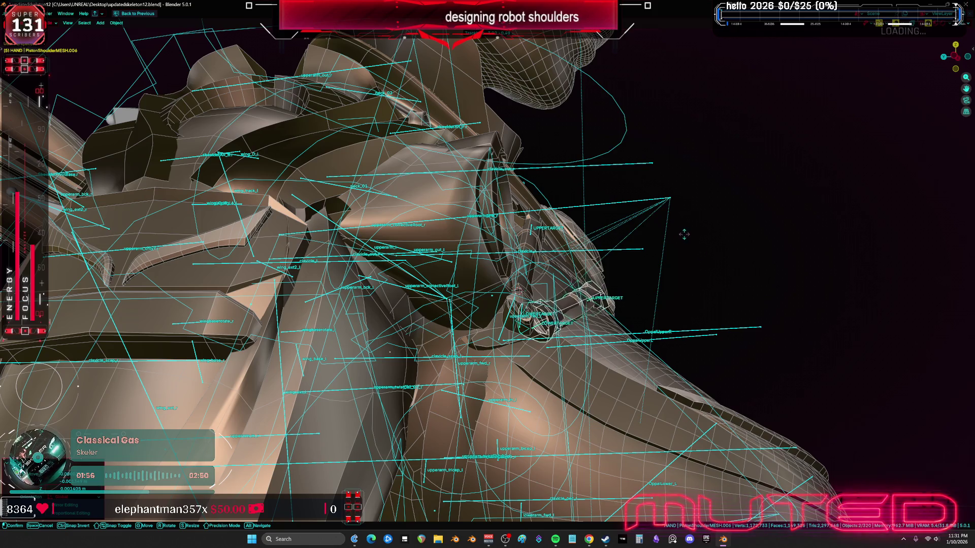
mouse_move(696, 274)
middle_mouse_down("alt")
mouse_move(640, 318)
mouse_move(643, 408)
middle_mouse_up("alt")
key("shift+alt+z")
key("shift+d")
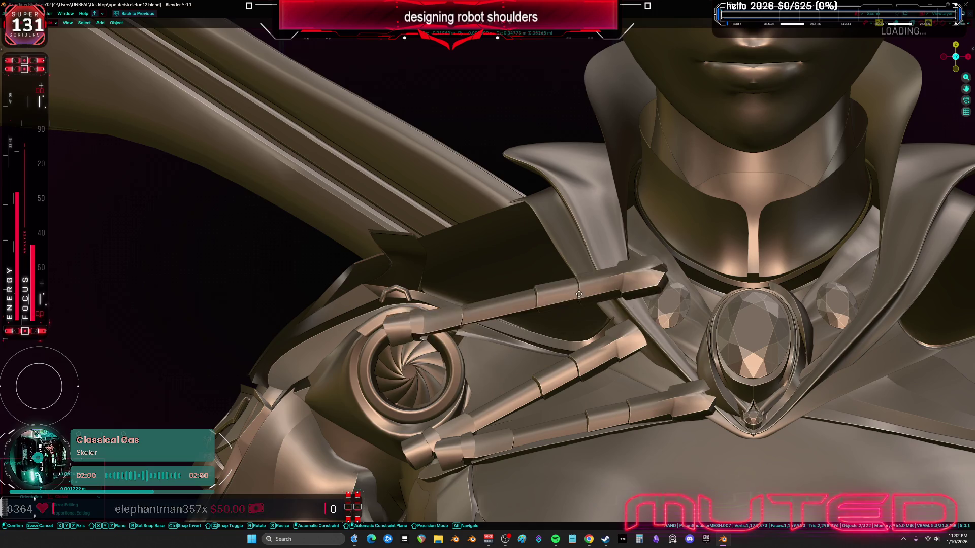
Step: Place the duplicated strut and move it up above the turbine ring in front view
middle_click_drag(662, 404, 698, 394, "alt")
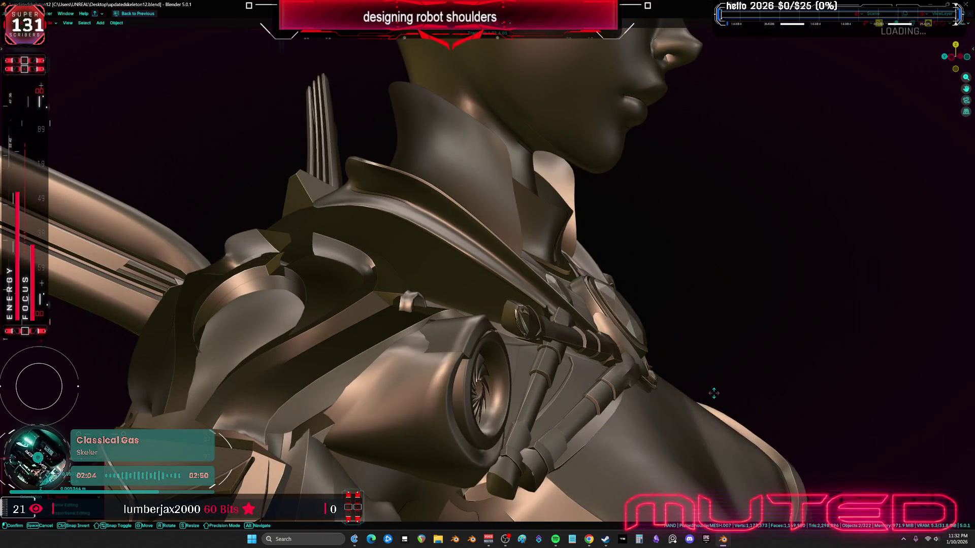
middle_click_drag(717, 395, 747, 413)
left_click(735, 409)
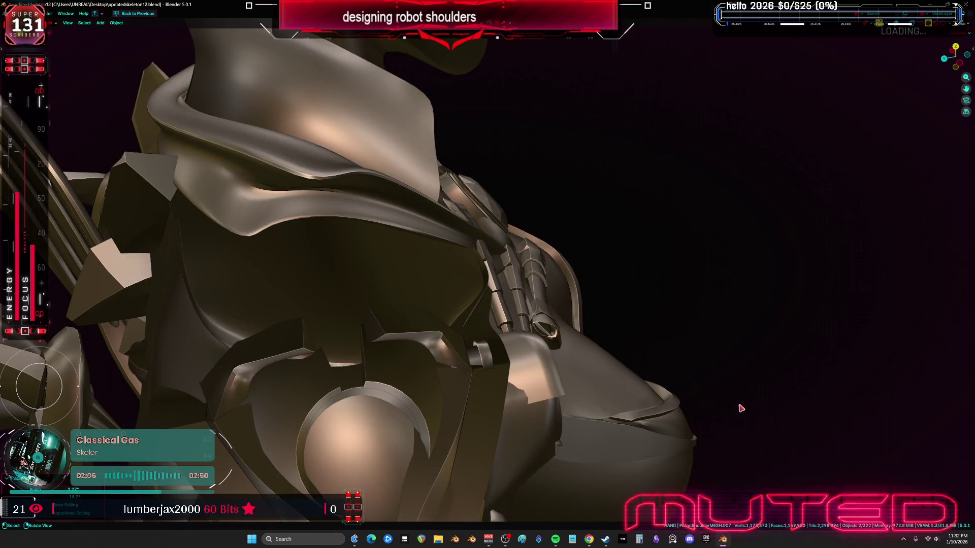
key("KP_1")
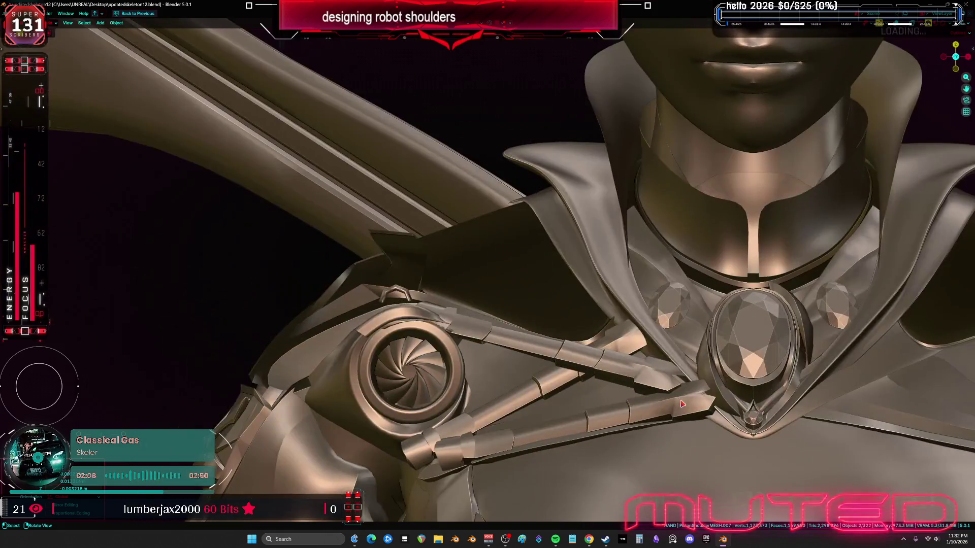
key("g")
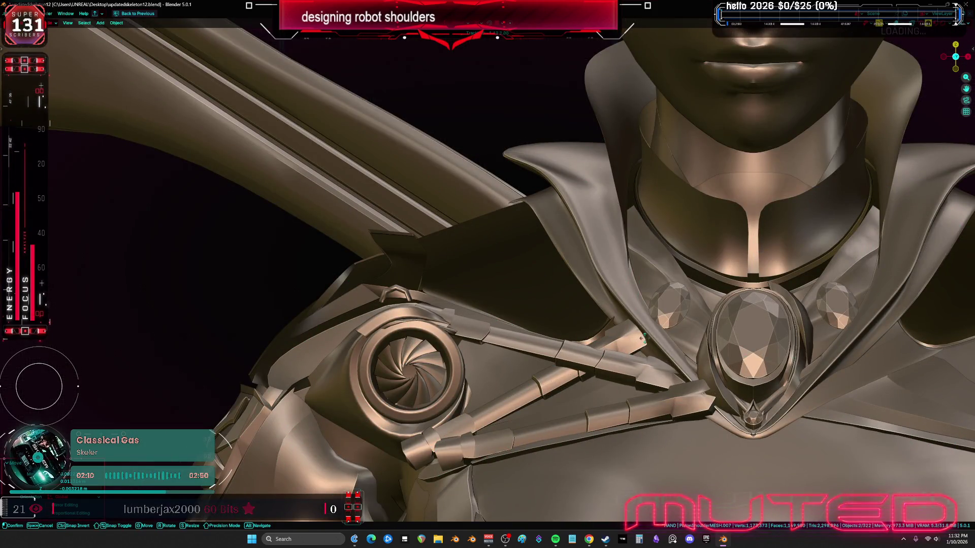
key("g")
middle_click_drag(677, 346, 703, 384, "shift")
left_click(612, 353)
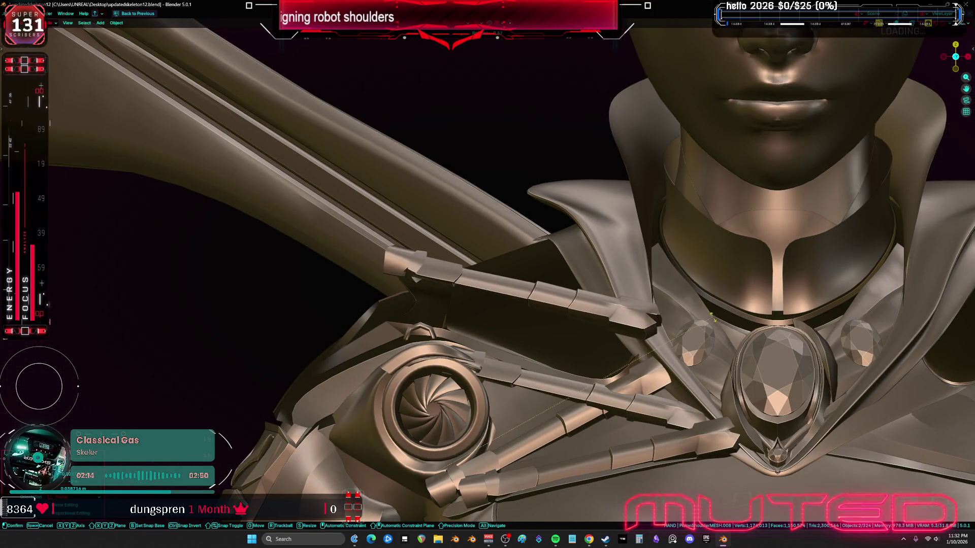
Step: Rotate the strut around the Z axis and raise it higher
middle_click_drag(629, 345, 740, 305)
key("r")
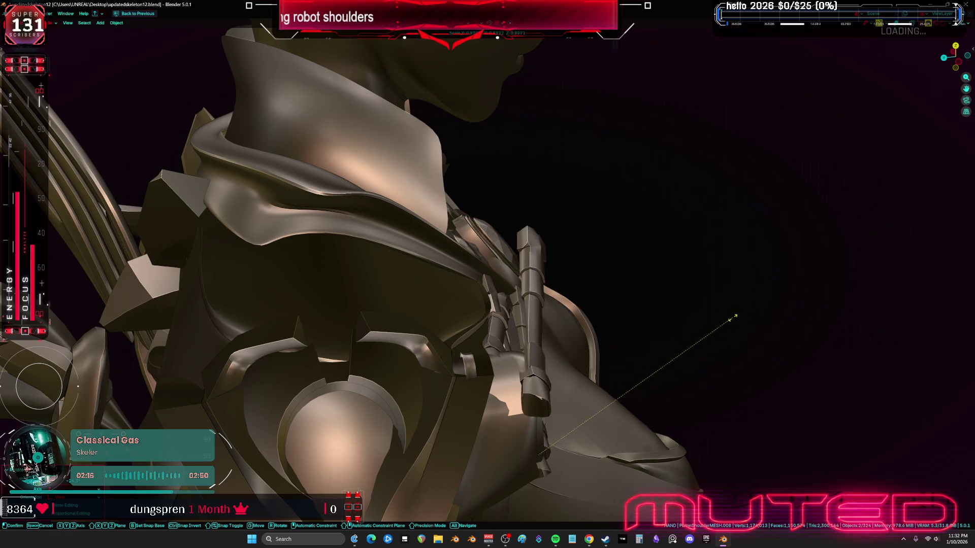
key("z")
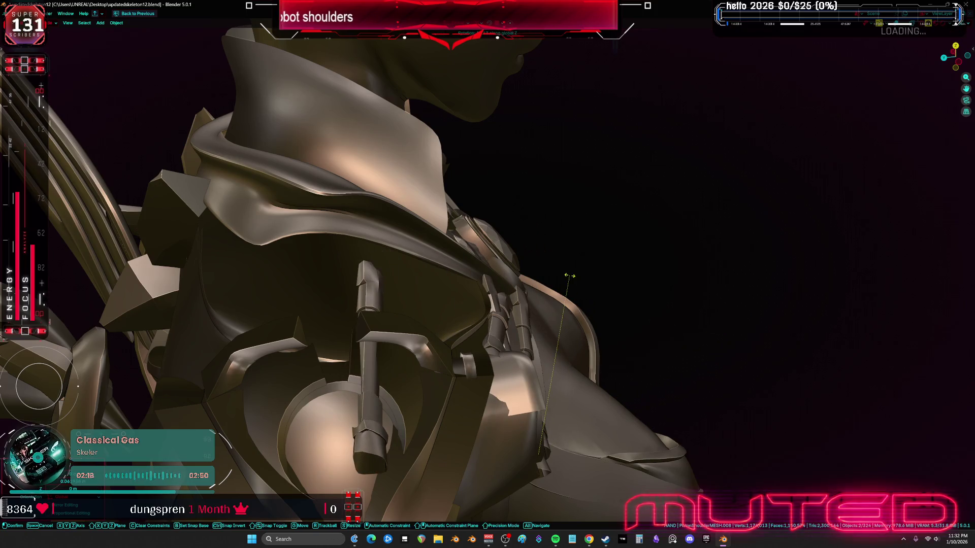
left_click(589, 267)
key("g")
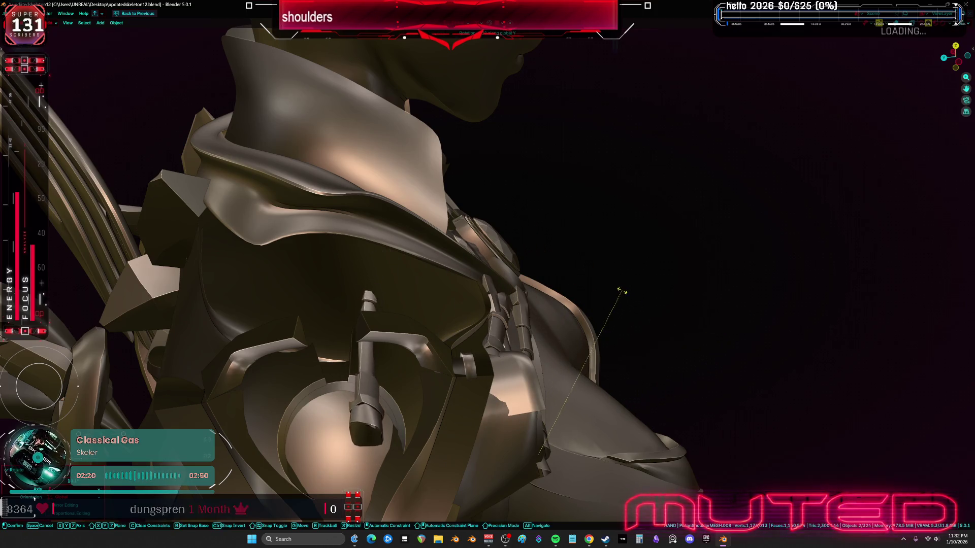
left_click(613, 255)
Step: Set the pivot point to Bounding Box Center
key("KP_1")
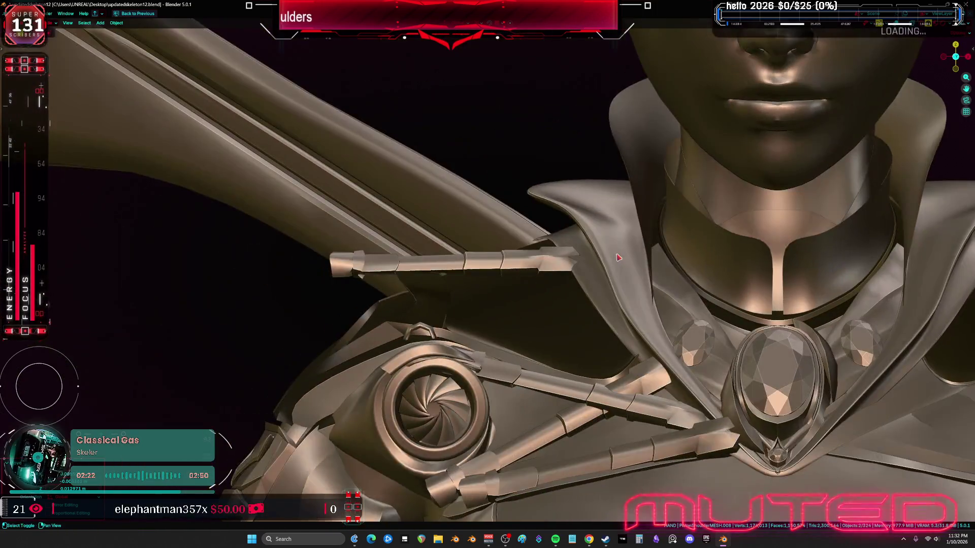
scroll(542, 324, "up", 2)
middle_click_drag(542, 324, 589, 316, "shift")
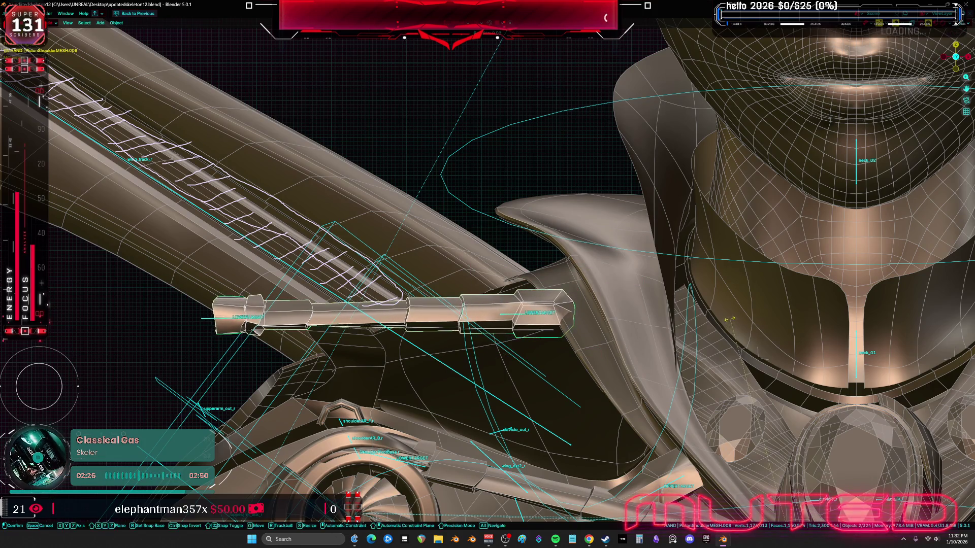
key("comma")
key("period")
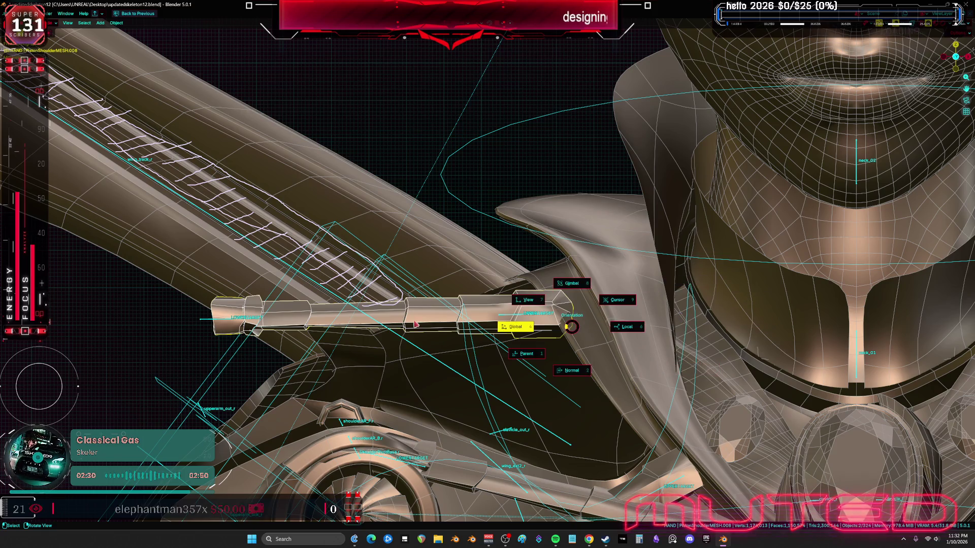
left_click(573, 330)
Step: Move the piston along Y and scale it to fit into the collar's edge
key("g")
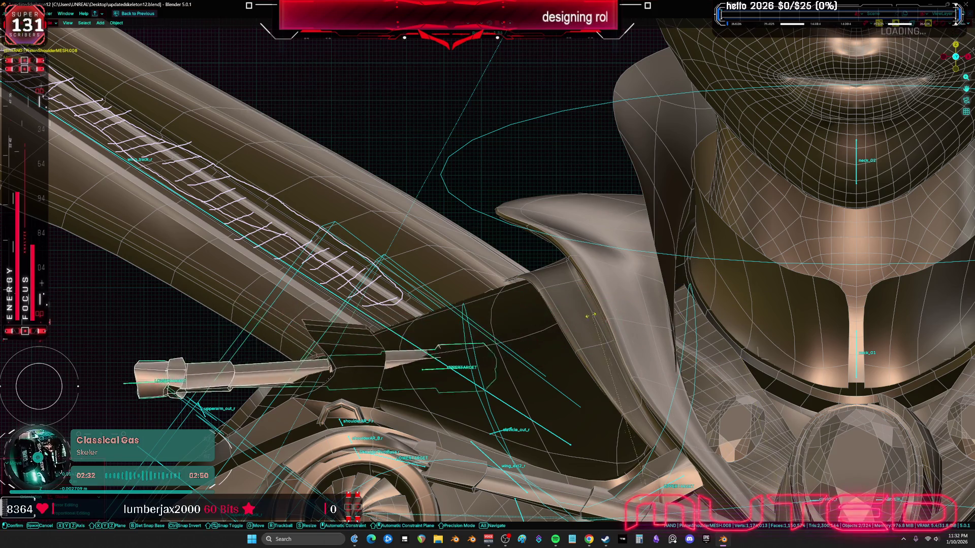
key("g")
left_click(741, 267)
middle_click_drag(741, 267, 581, 325)
key("g")
key("y")
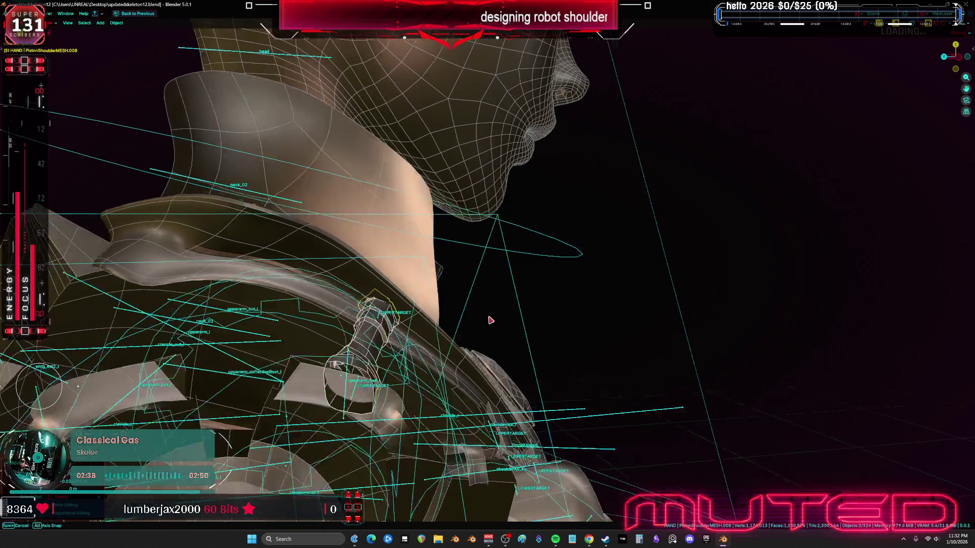
key("s")
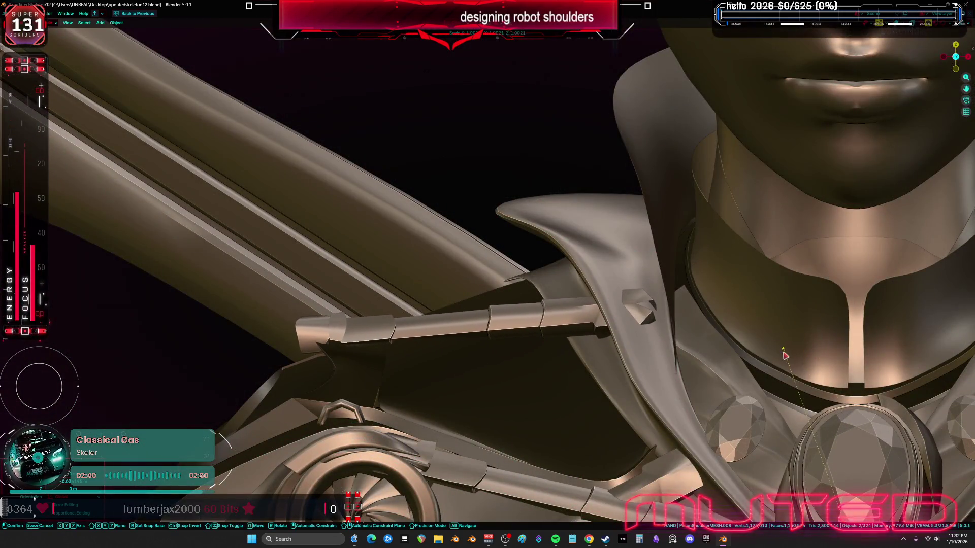
left_click(819, 347)
middle_click_drag(819, 348, 633, 243)
key("g")
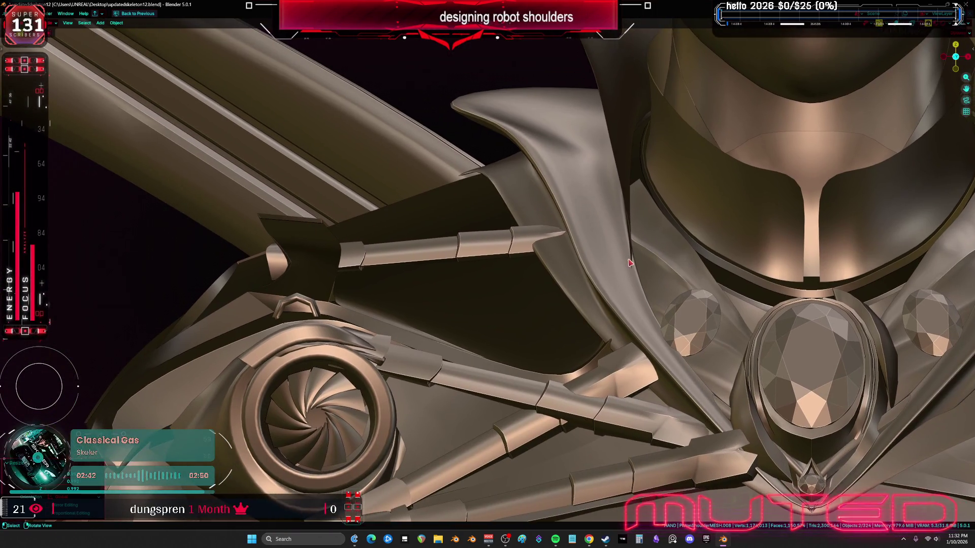
Step: Place the first shoulder piston and rotate it toward the chest gem
left_click(633, 251)
mouse_move(633, 251)
middle_mouse_down()
mouse_move(565, 261)
mouse_move(557, 287)
mouse_move(660, 177)
middle_mouse_up()
key("r")
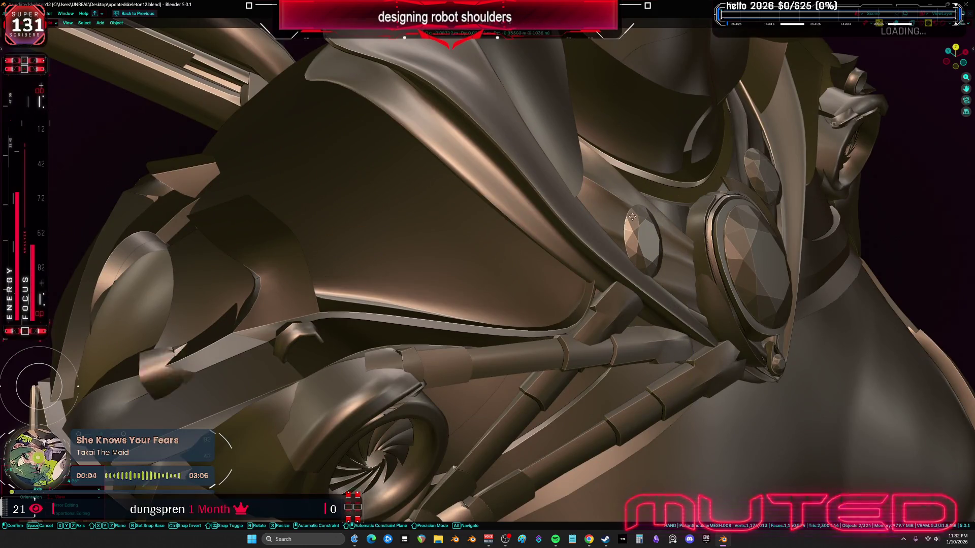
left_click(384, 223)
key("alt+z")
middle_click_drag(384, 223, 278, 280)
key("Tab")
key("Tab")
left_click(278, 286)
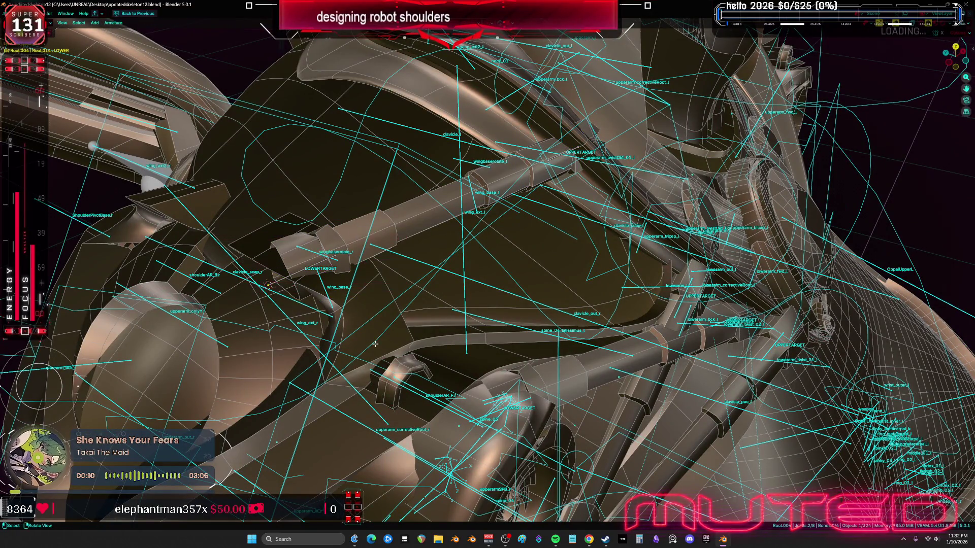
key("Tab")
Step: Rotate PistonShoulderMESH.008 to horizontal, tilt it slightly, and lower it a little
left_click(291, 277)
left_click(325, 264, "shift")
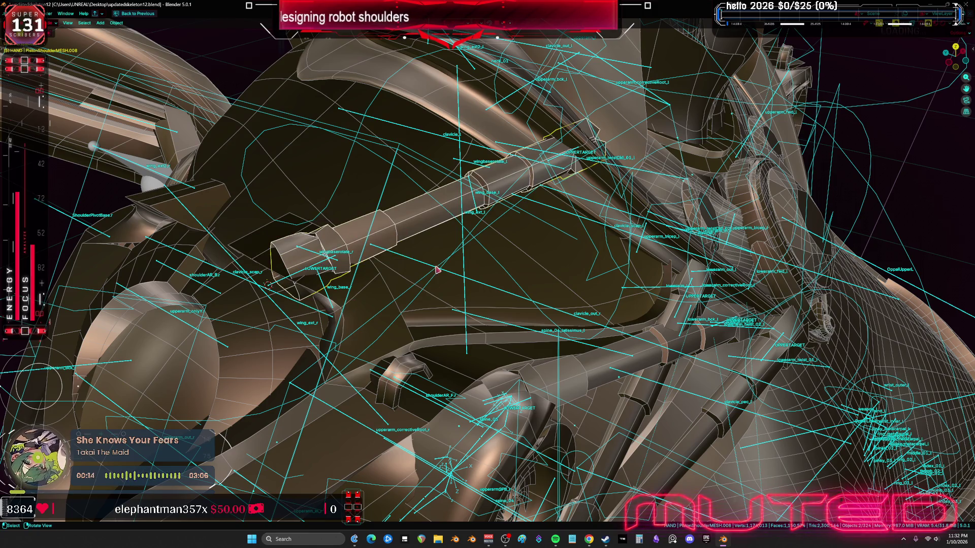
key("r")
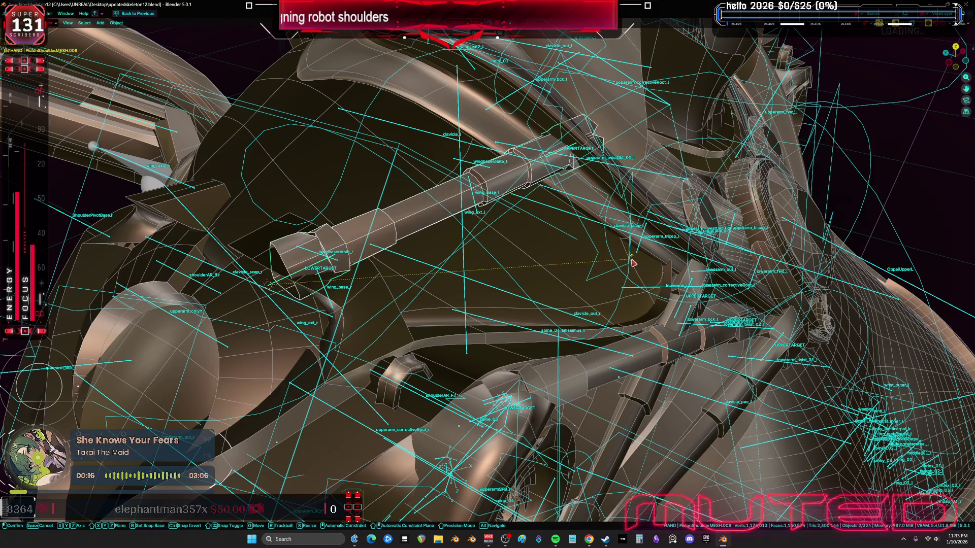
left_click(640, 268)
key("KP_Decimal")
key("alt+z")
mouse_move(638, 269)
middle_mouse_down()
mouse_move(576, 289)
mouse_move(500, 355)
mouse_move(589, 386)
mouse_move(421, 337)
middle_mouse_up()
key("r")
key("r")
left_click(597, 392)
key("alt+z")
key("g")
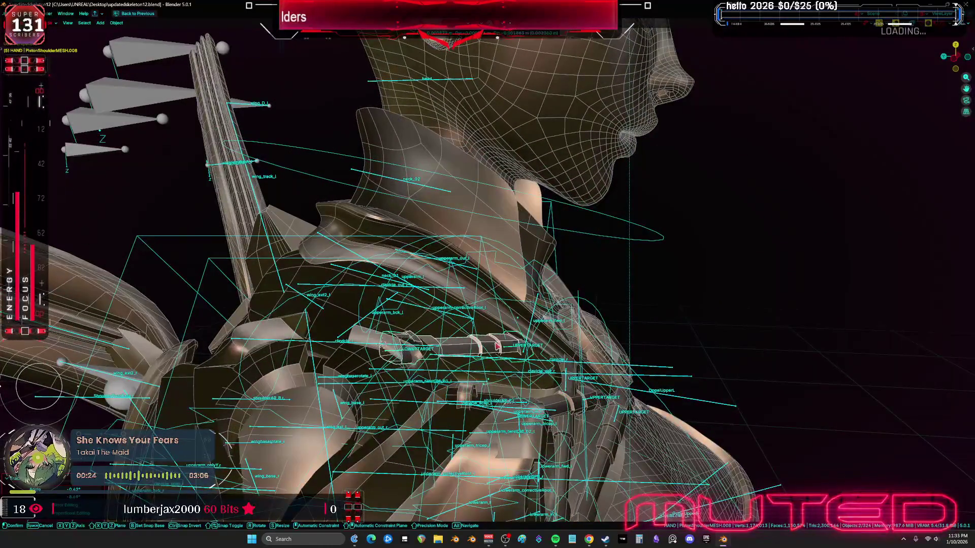
left_click(493, 346)
key("alt+z")
scroll(493, 346, "up", 2)
Step: Reposition the piston and stretch its rod end out to the chest gem's setting
key("g")
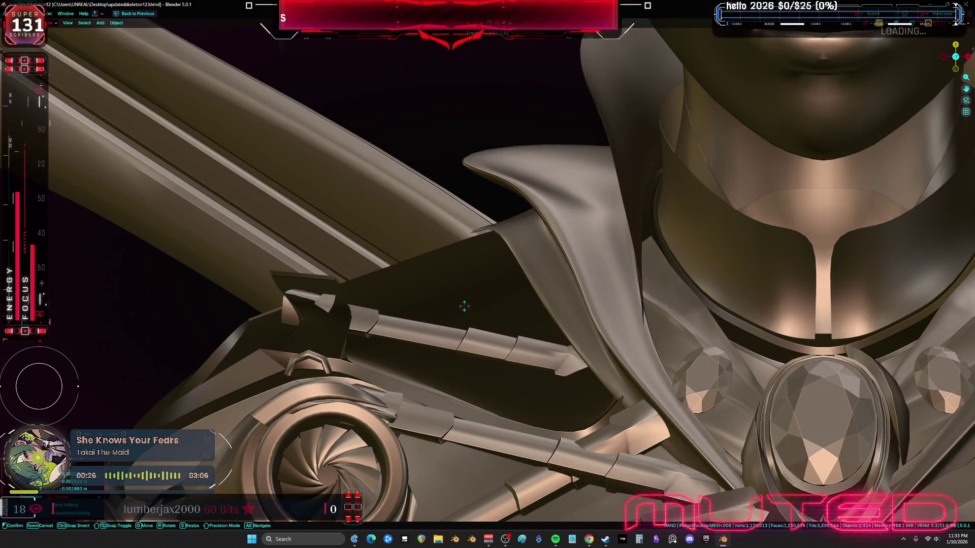
mouse_move(479, 225)
middle_mouse_down("alt")
mouse_move(430, 294)
mouse_move(499, 288)
mouse_move(457, 284)
mouse_move(481, 263)
mouse_move(702, 366)
mouse_move(544, 403)
mouse_move(528, 427)
mouse_move(543, 447)
middle_mouse_up("alt")
left_click(420, 294)
left_click(490, 265)
key("shift+z")
key("alt+z")
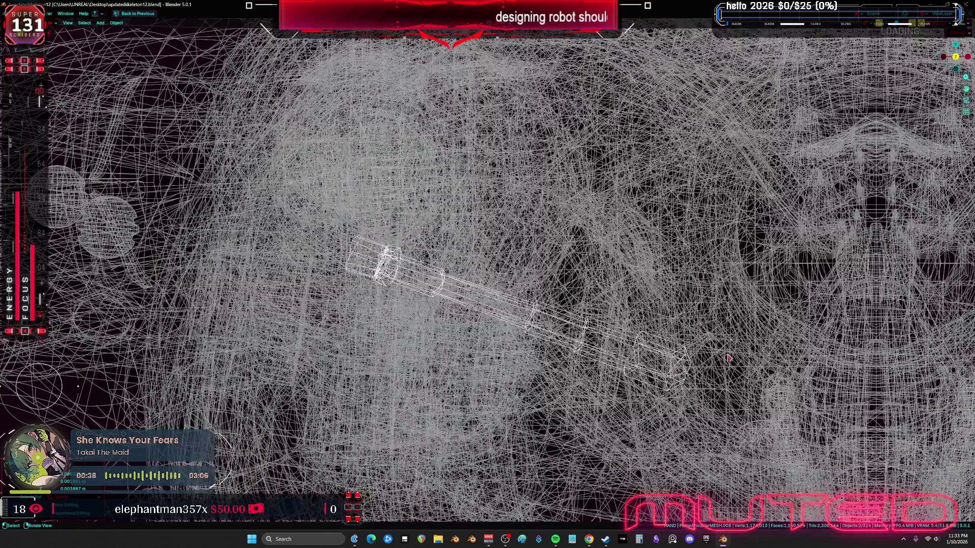
key("g")
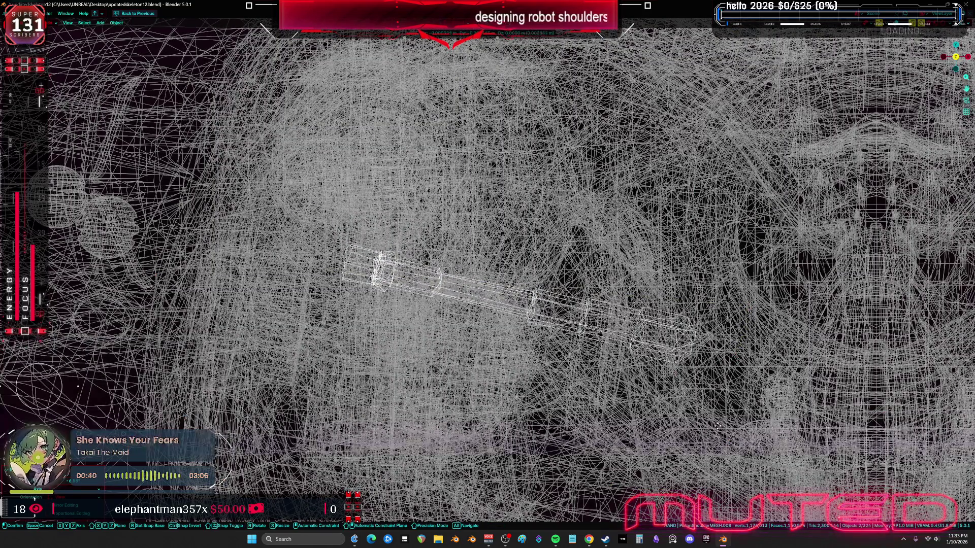
left_click(628, 359)
scroll(628, 359, "up", 5)
key("shift+z")
key("g")
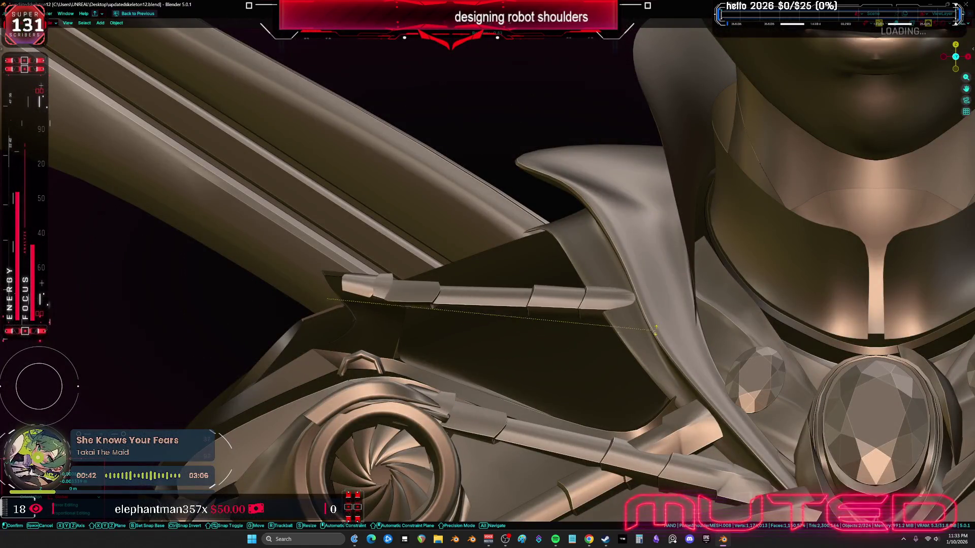
left_click(429, 172)
mouse_move(429, 172)
middle_mouse_down()
mouse_move(679, 247)
mouse_move(544, 211)
middle_mouse_up()
left_click(654, 245)
Step: Slide the upper piston rod into place along the collar
key("g")
mouse_move(455, 281)
middle_mouse_down()
mouse_move(511, 276)
mouse_move(528, 285)
middle_mouse_up()
key("g")
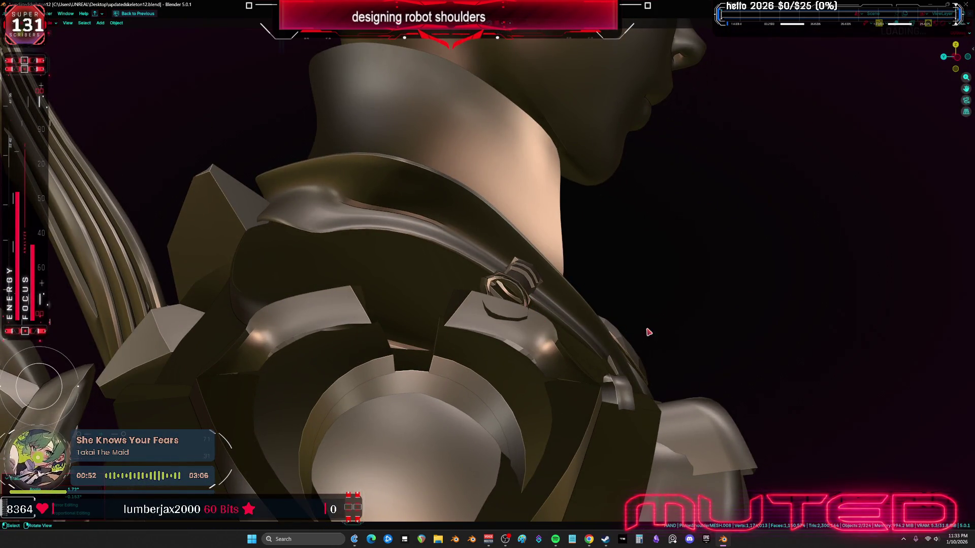
left_click(636, 392)
middle_click_drag(636, 392, 650, 379)
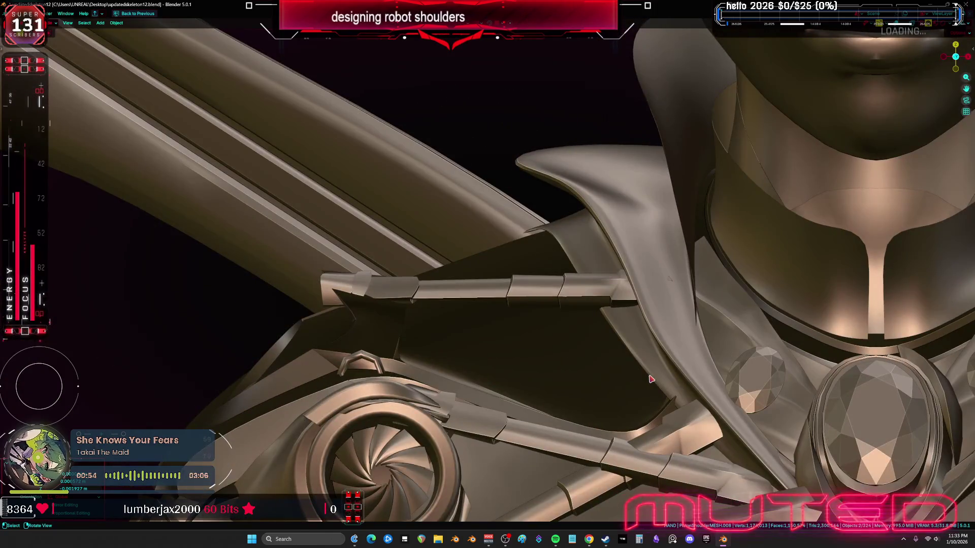
key("g")
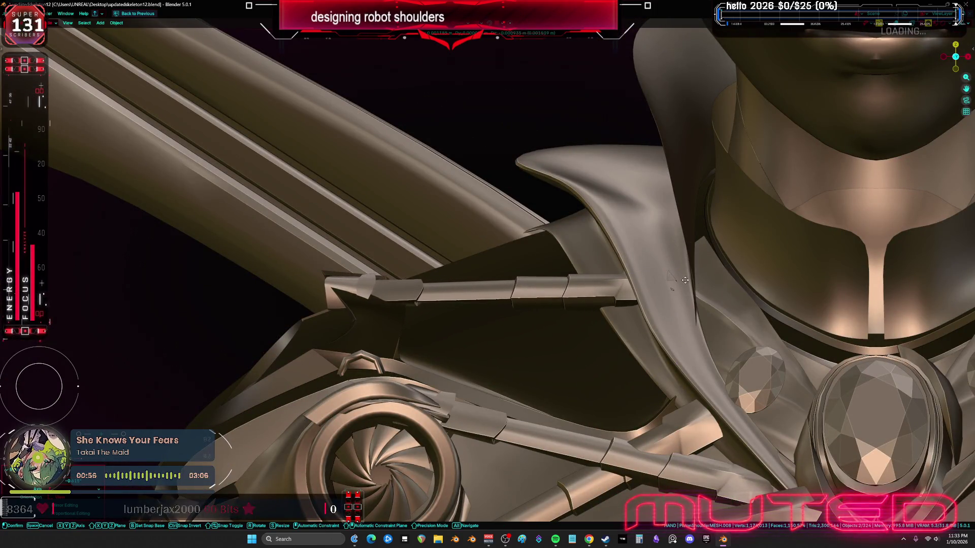
left_click(659, 268)
mouse_move(659, 268)
middle_mouse_down()
mouse_move(509, 286)
mouse_move(513, 305)
mouse_move(587, 308)
mouse_move(624, 277)
mouse_move(700, 255)
mouse_move(682, 198)
middle_mouse_up()
key("shift+alt+z")
Step: Move the other shoulder piston mesh along global Y and rotate it about its pivot
left_click(514, 305)
key("g")
key("r")
key("g")
key("y")
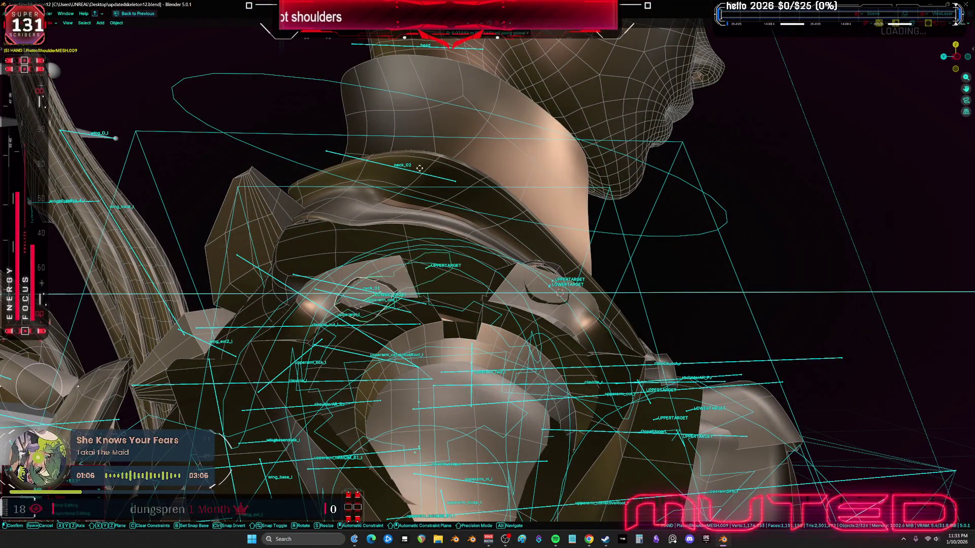
key("r")
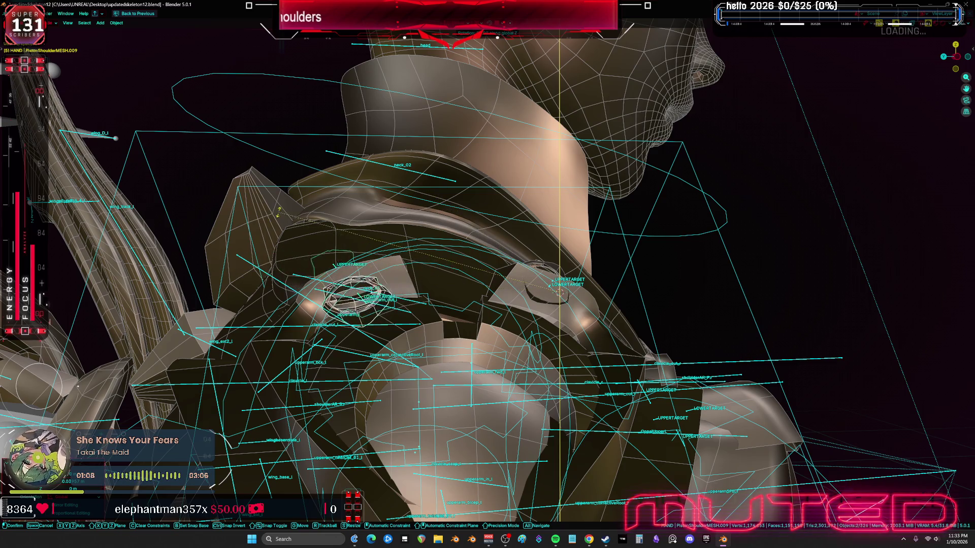
left_click(286, 185)
middle_click_drag(286, 185, 510, 231)
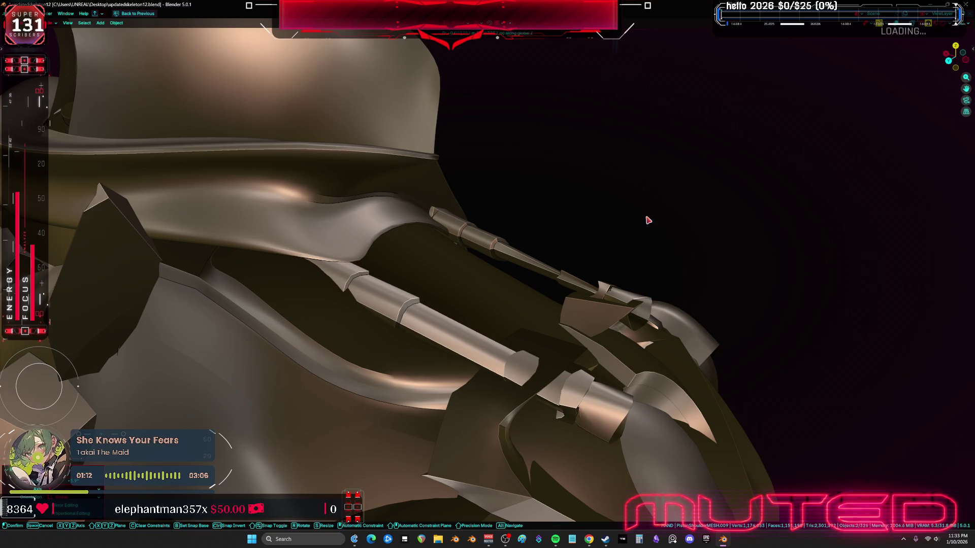
mouse_move(683, 328)
middle_mouse_down()
mouse_move(646, 347)
mouse_move(694, 294)
mouse_move(694, 259)
mouse_move(734, 267)
mouse_move(683, 313)
mouse_move(642, 330)
mouse_move(660, 328)
middle_mouse_up()
key("r")
key("r")
mouse_move(701, 272)
middle_mouse_down("alt")
mouse_move(760, 252)
mouse_move(655, 252)
mouse_move(574, 235)
mouse_move(545, 300)
mouse_move(505, 325)
mouse_move(538, 303)
mouse_move(512, 285)
mouse_move(581, 285)
mouse_move(481, 287)
mouse_move(555, 283)
mouse_move(539, 274)
middle_mouse_up("alt")
left_click(652, 250)
key("shift+alt+z")
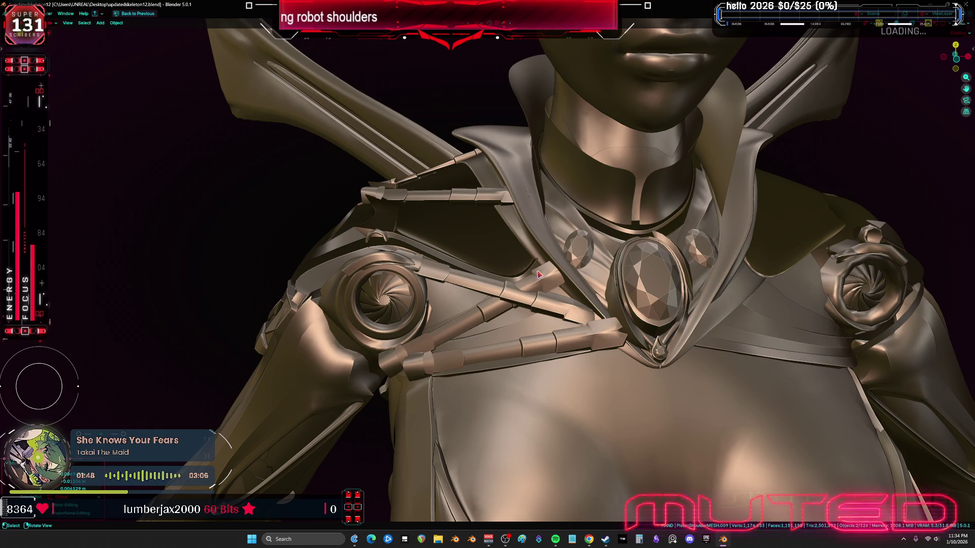
Step: Select the upper-arm lattice and frame the shoulder rig in x-ray
left_click(429, 272)
key("alt+z")
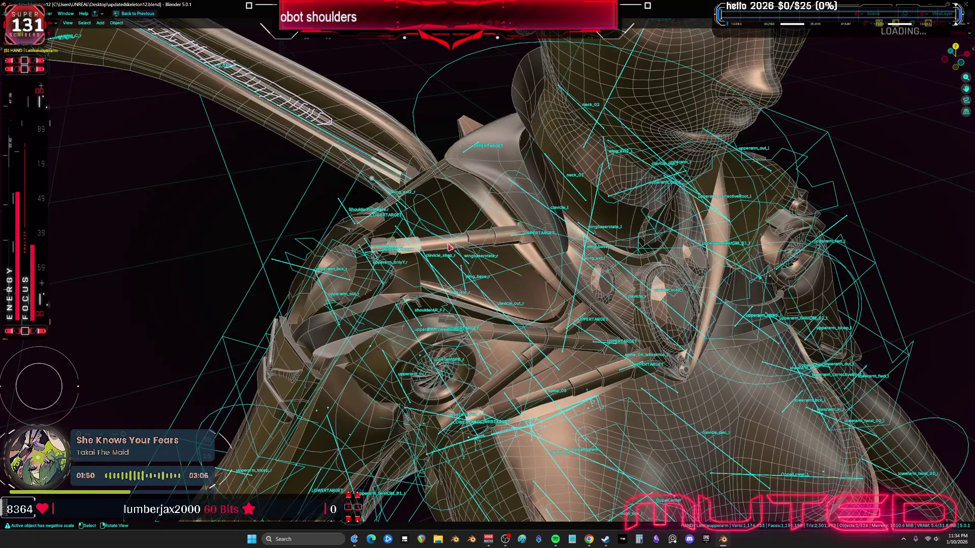
key("KP_Decimal")
mouse_move(335, 260)
middle_mouse_down()
mouse_move(378, 237)
mouse_move(368, 255)
middle_mouse_up()
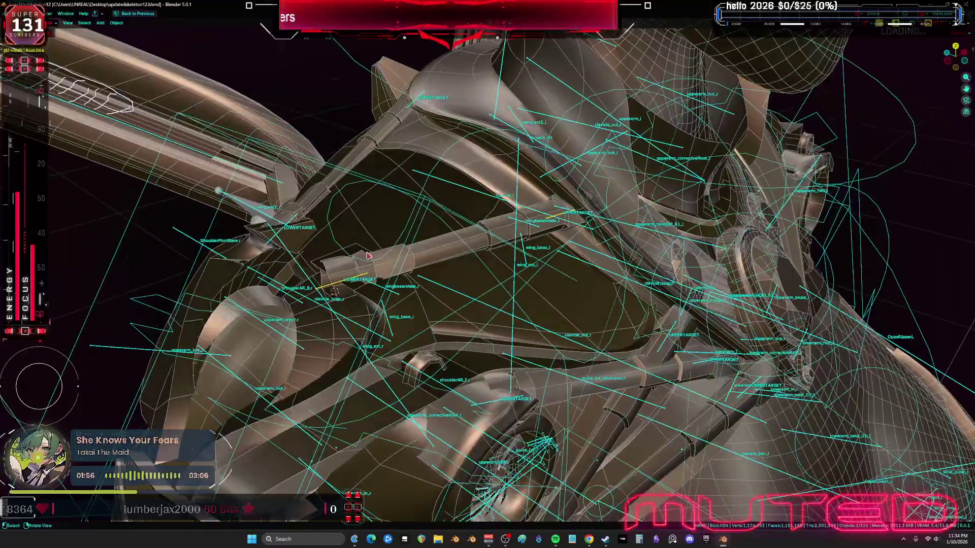
key("ctrl+space")
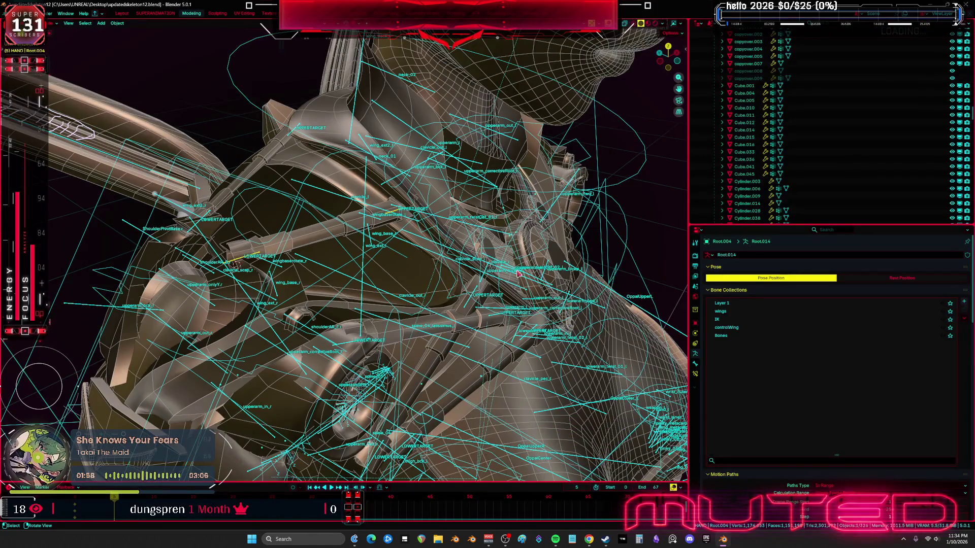
Step: Inspect the piston shoulder mesh and root bone, then maximize the 3D view without overlays
left_click(316, 245)
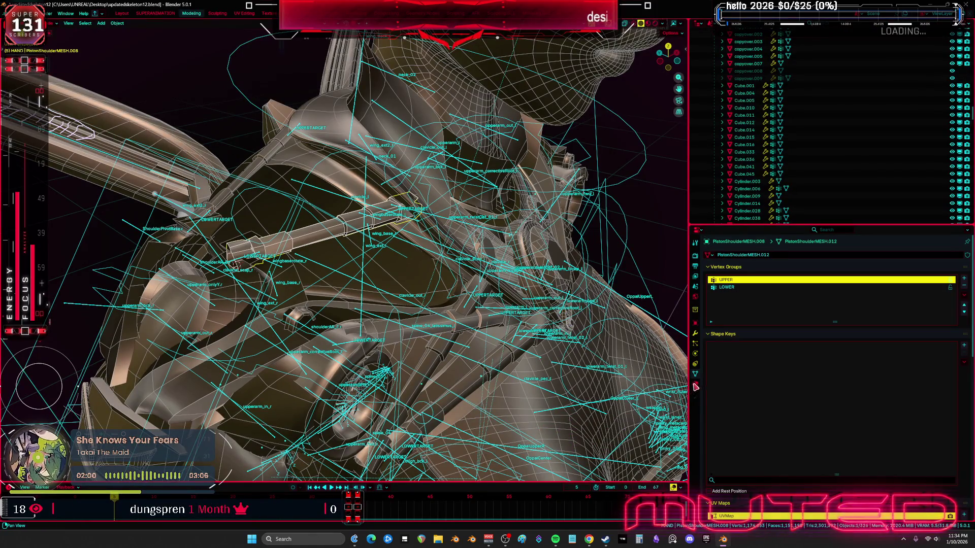
middle_click_drag(548, 353, 448, 277)
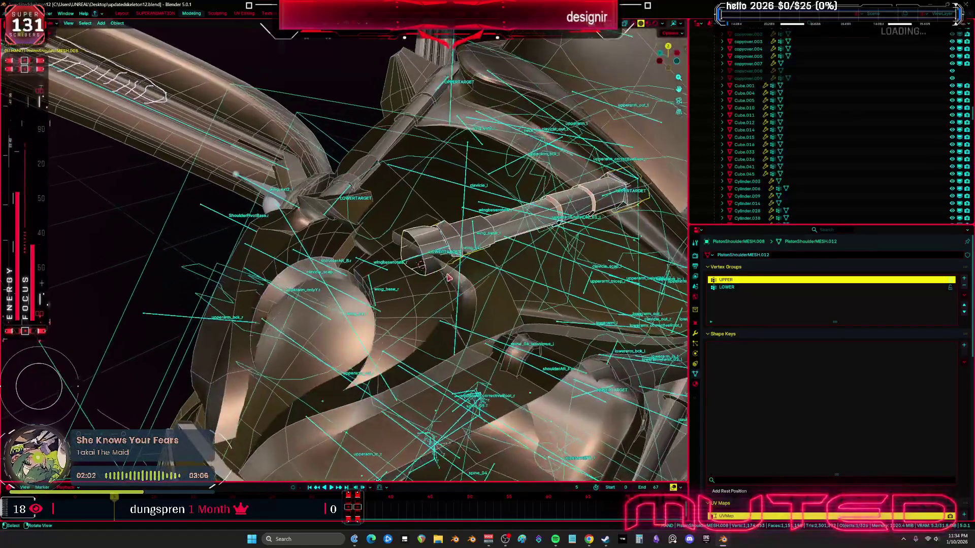
left_click(419, 261)
mouse_move(459, 261)
middle_mouse_down()
mouse_move(434, 181)
mouse_move(421, 216)
middle_mouse_up()
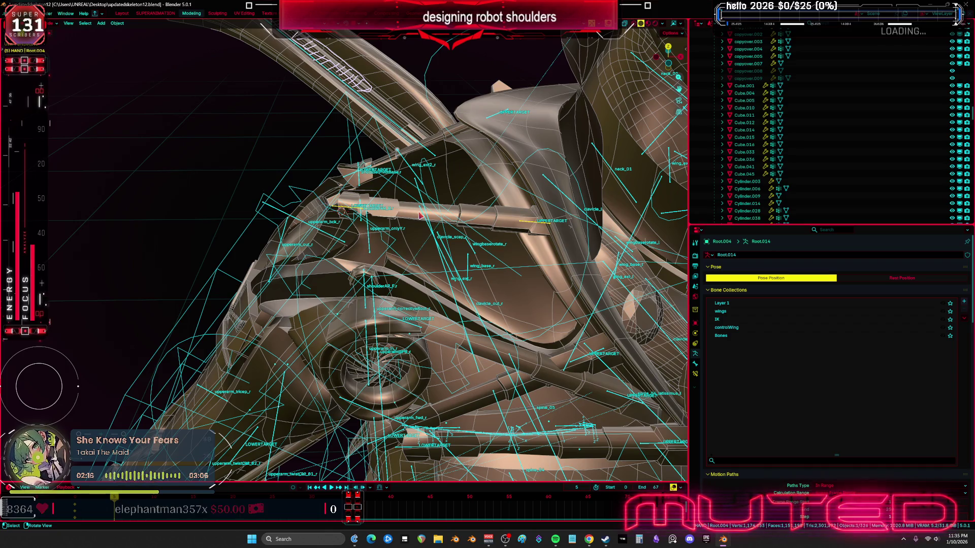
mouse_move(481, 149)
middle_mouse_down()
mouse_move(489, 251)
mouse_move(518, 276)
mouse_move(485, 271)
mouse_move(456, 288)
mouse_move(519, 299)
mouse_move(463, 273)
middle_mouse_up()
key("ctrl+alt+space")
key("shift+alt+z")
scroll(565, 190, "down", 5)
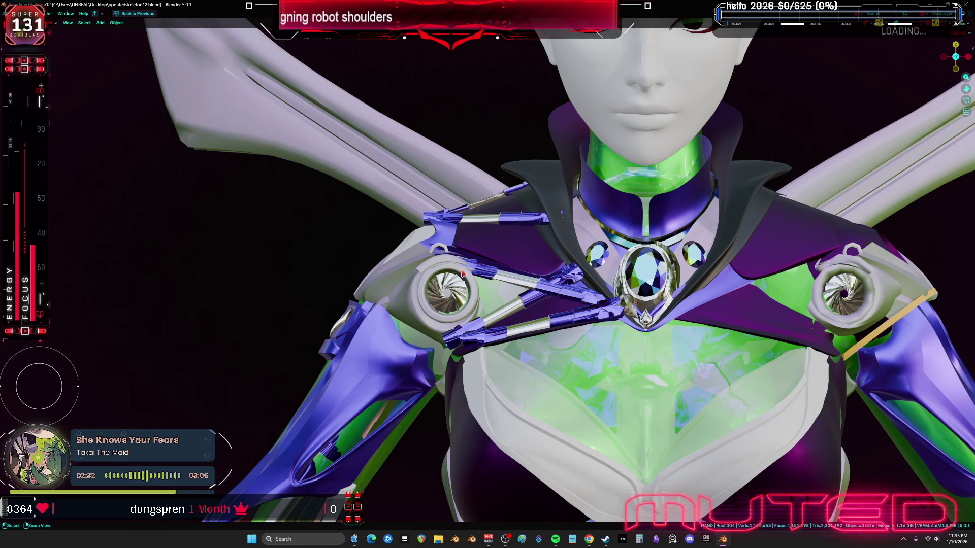
Step: Save updatedskeleton12.blend, hide the selected object, and exit lattice editing in wireframe
key("ctrl+s")
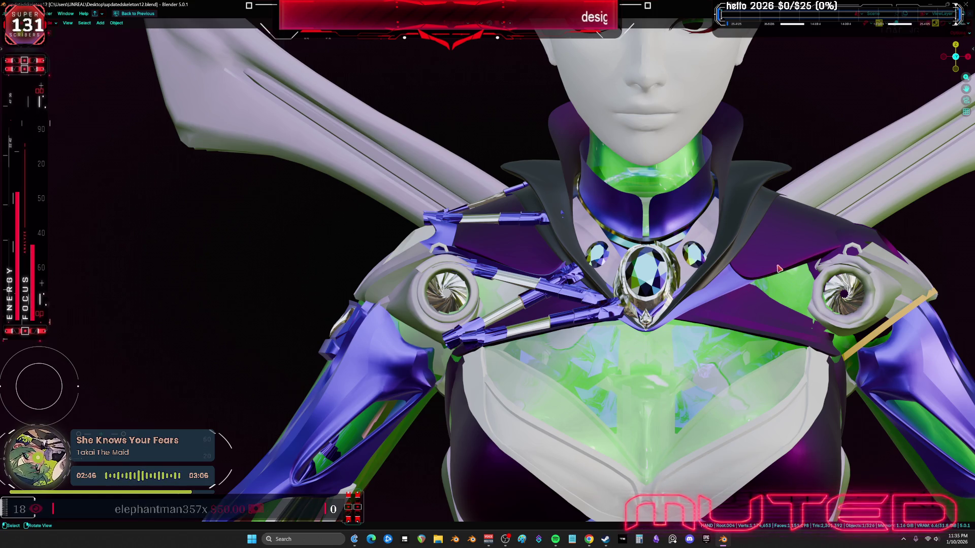
middle_click_drag(404, 425, 583, 407)
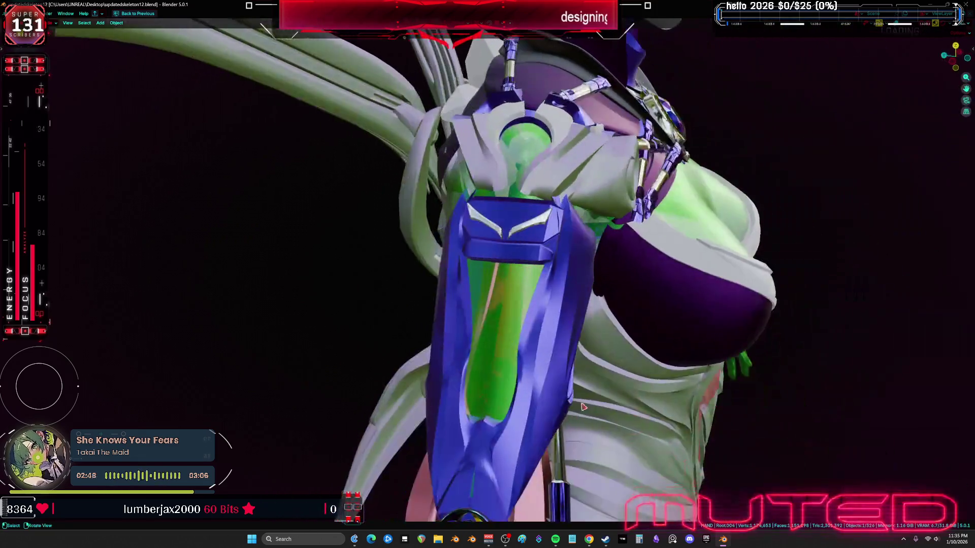
key("shift+alt+z")
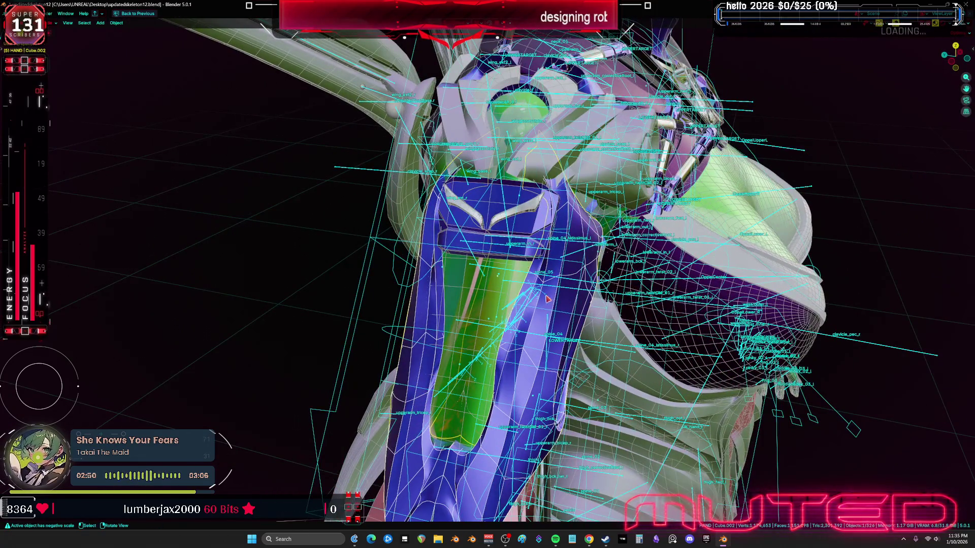
mouse_move(883, 45)
middle_mouse_down()
mouse_move(650, 341)
mouse_move(567, 318)
mouse_move(545, 359)
mouse_move(233, 359)
middle_mouse_up()
key("h")
key("shift+z")
key("shift+z")
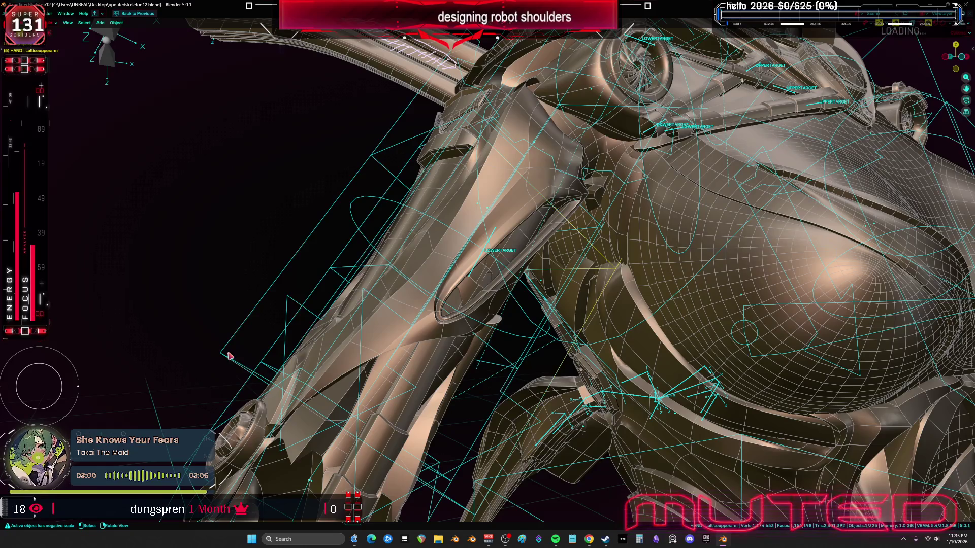
key("Tab")
Step: Move the upper-arm lattice so the armor hangs beneath the shoulder turbine
middle_click_drag(233, 350, 243, 353)
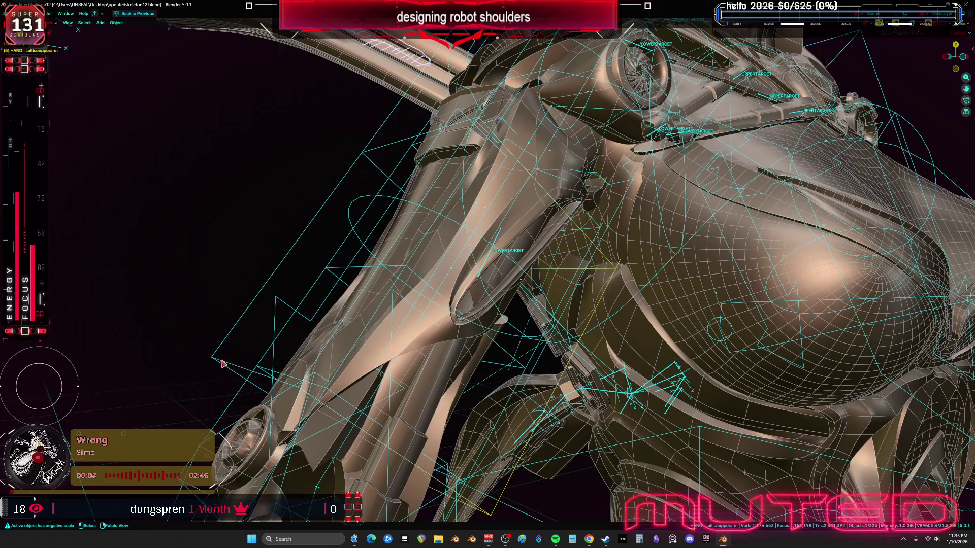
mouse_move(198, 351)
middle_mouse_down()
mouse_move(384, 341)
mouse_move(488, 315)
mouse_move(485, 179)
mouse_move(518, 219)
mouse_move(605, 250)
mouse_move(582, 245)
mouse_move(596, 213)
mouse_move(561, 249)
mouse_move(651, 386)
middle_mouse_up()
key("shift+alt+z")
key("g")
left_click(578, 256)
key("shift+alt+z")
key("shift+alt+z")
scroll(651, 386, "up", 3)
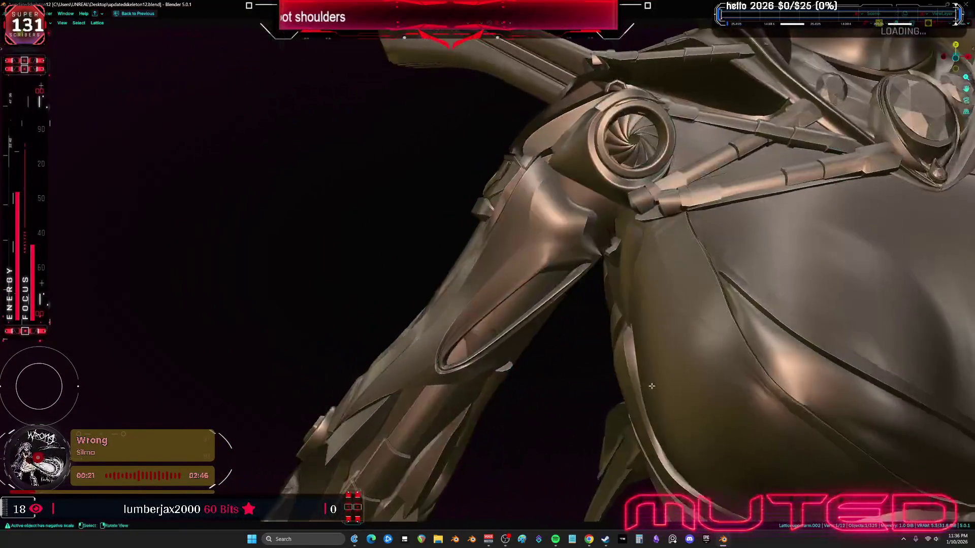
Step: Reposition the upper-arm lattice twice, toggling overlays to check the fit
left_click(657, 353)
mouse_move(657, 353)
middle_mouse_down()
mouse_move(706, 368)
mouse_move(668, 346)
mouse_move(614, 353)
mouse_move(607, 335)
mouse_move(639, 326)
mouse_move(668, 337)
mouse_move(497, 233)
mouse_move(425, 378)
middle_mouse_up()
key("g")
left_click(673, 342)
key("shift+alt+z")
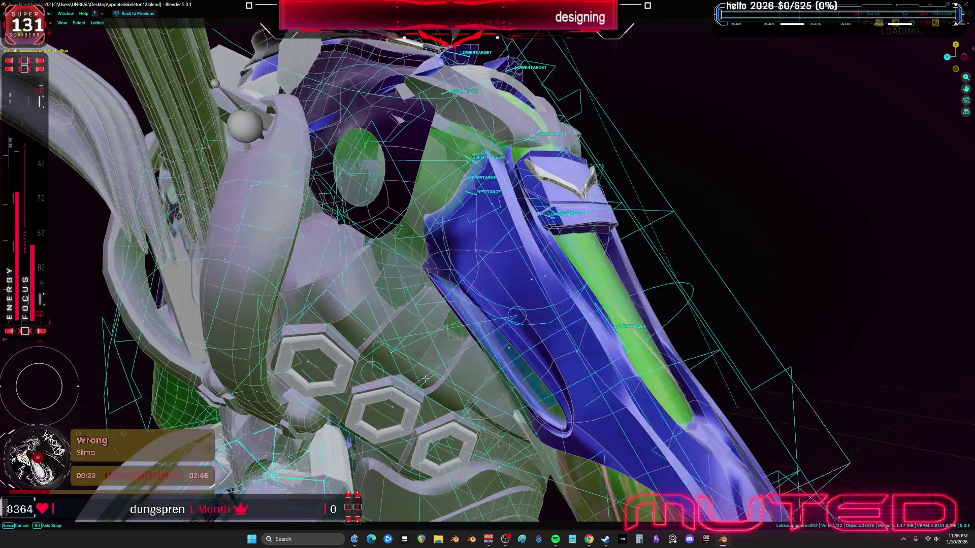
key("shift+alt+z")
scroll(425, 378, "up", 2)
key("shift+alt+z")
scroll(437, 257, "down", 3)
Step: Nudge the lattice in wireframe so the plate tucks under the shoulder ball, checking from below
key("shift+z")
middle_click_drag(437, 257, 333, 218)
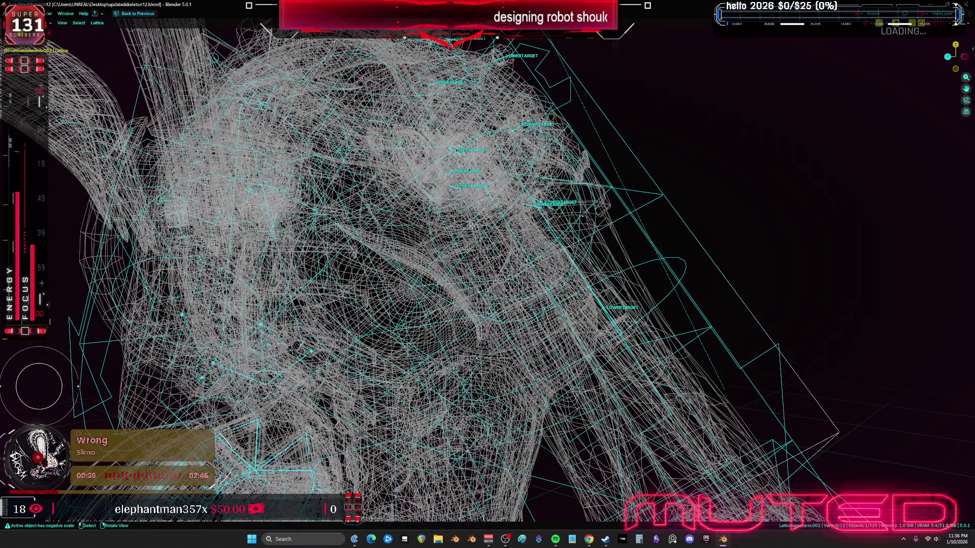
scroll(415, 241, "down", 3)
key("g")
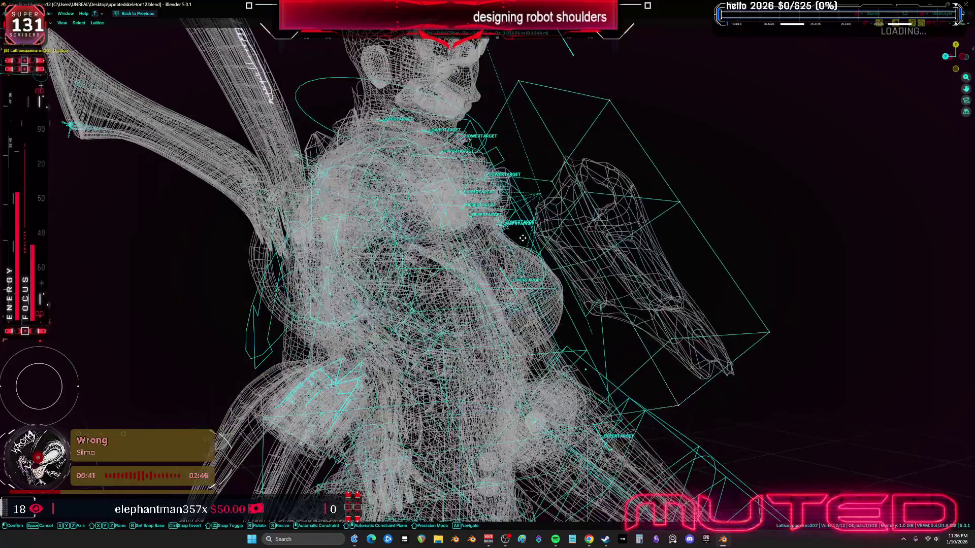
key("shift+z")
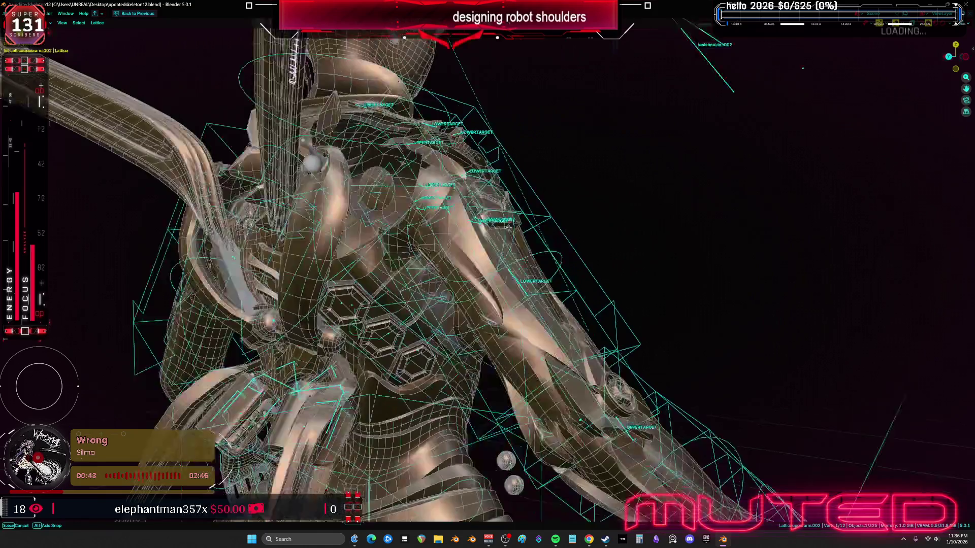
middle_click_drag(391, 179, 429, 257)
scroll(429, 257, "up", 3)
key("shift+alt+z")
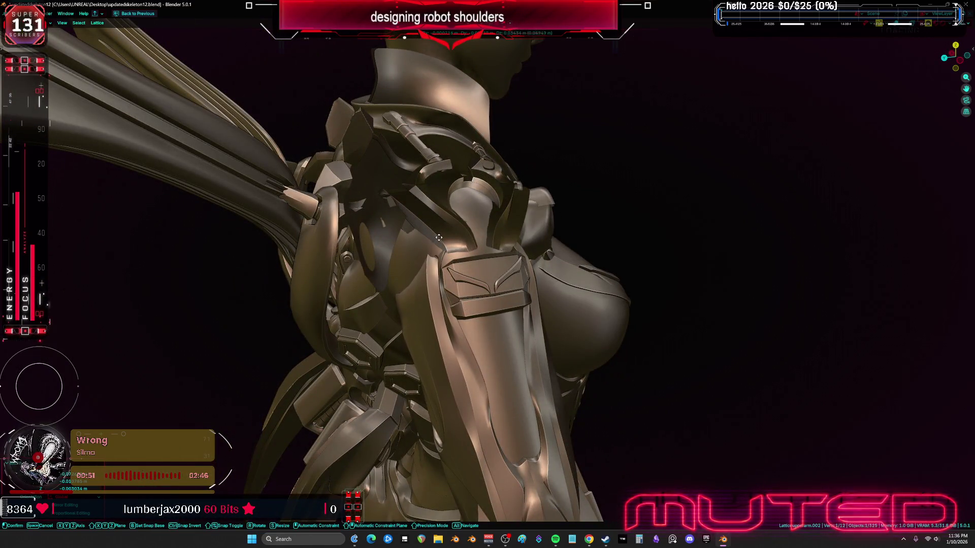
mouse_move(463, 190)
middle_mouse_down()
mouse_move(506, 254)
mouse_move(476, 251)
middle_mouse_up()
mouse_move(452, 320)
middle_mouse_down()
mouse_move(421, 231)
mouse_move(585, 287)
mouse_move(532, 242)
mouse_move(500, 289)
middle_mouse_up()
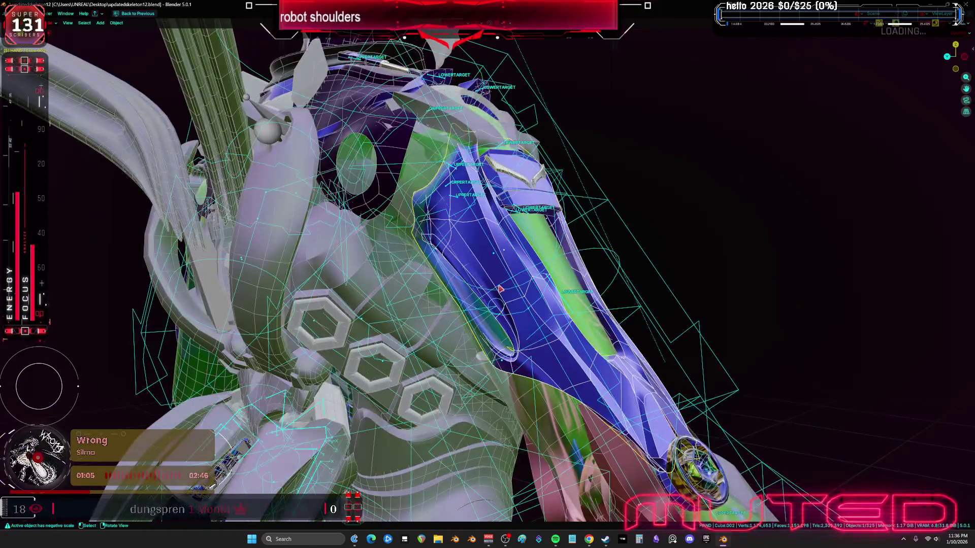
mouse_move(738, 290)
middle_mouse_down()
mouse_move(603, 246)
mouse_move(531, 285)
mouse_move(572, 284)
mouse_move(525, 324)
mouse_move(477, 302)
mouse_move(477, 278)
middle_mouse_up()
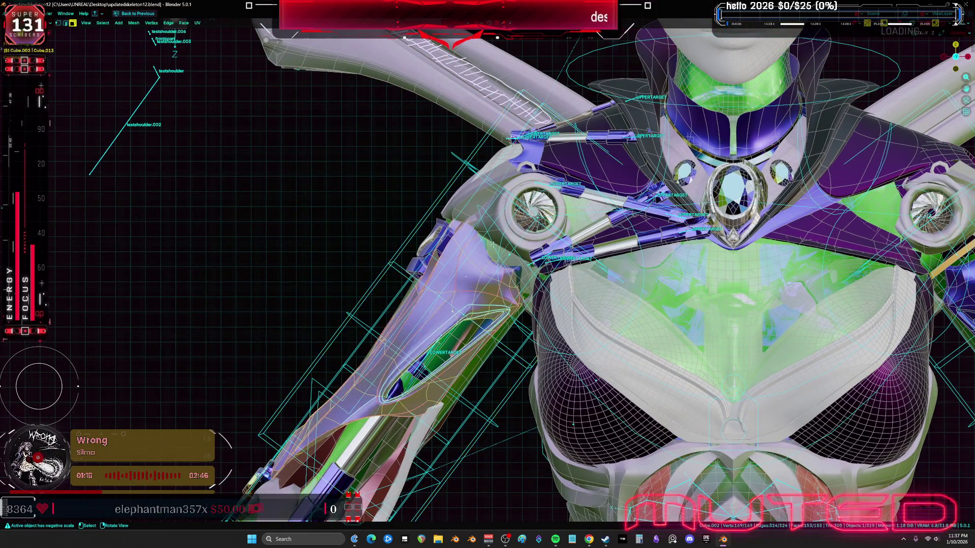
Step: Isolate the upper-arm armor plate in Local View and orbit to its lower faces
key("KP_Divide")
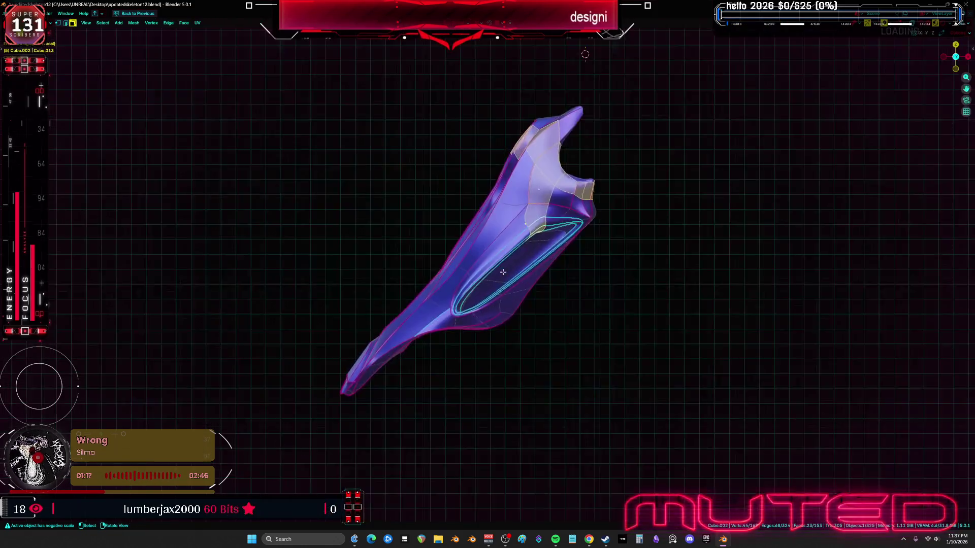
middle_click_drag(612, 298, 411, 287)
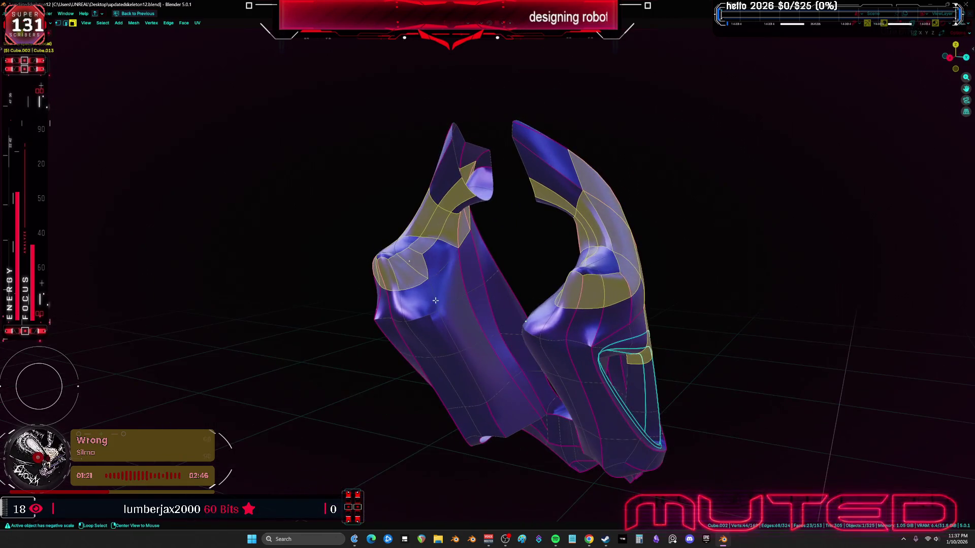
mouse_move(520, 317)
middle_mouse_down()
mouse_move(591, 311)
mouse_move(659, 326)
middle_mouse_up()
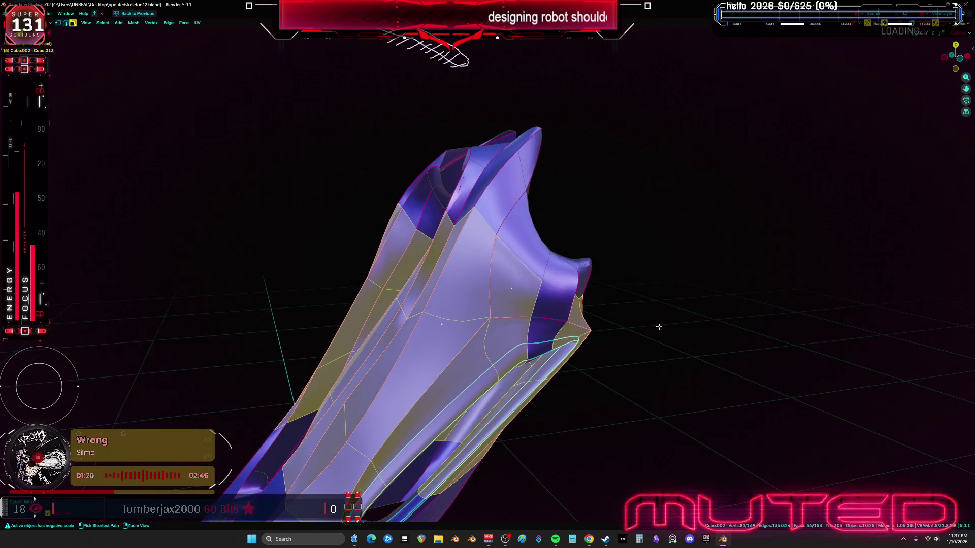
mouse_move(528, 363)
middle_mouse_down()
mouse_move(552, 324)
mouse_move(609, 330)
mouse_move(676, 341)
mouse_move(702, 378)
mouse_move(756, 388)
mouse_move(633, 398)
mouse_move(576, 318)
middle_mouse_up()
mouse_move(408, 247)
middle_mouse_down()
mouse_move(368, 243)
mouse_move(384, 221)
mouse_move(515, 260)
mouse_move(337, 206)
mouse_move(410, 235)
mouse_move(426, 260)
mouse_move(410, 342)
mouse_move(401, 333)
middle_mouse_up()
scroll(414, 345, "up", 2)
Step: Select the lower faces of the shoulder piece and delete them
left_click(414, 345)
left_click(446, 326, "shift")
left_click(402, 376, "shift")
mouse_move(402, 376)
middle_mouse_down()
mouse_move(432, 381)
mouse_move(472, 340)
middle_mouse_up()
left_click(432, 381, "shift")
left_click(465, 385, "shift")
mouse_move(464, 386)
middle_mouse_down()
mouse_move(476, 390)
mouse_move(425, 338)
middle_mouse_up()
left_click(452, 365, "shift")
mouse_move(464, 295)
middle_mouse_down()
mouse_move(508, 294)
mouse_move(474, 312)
mouse_move(427, 436)
middle_mouse_up()
left_click(497, 316)
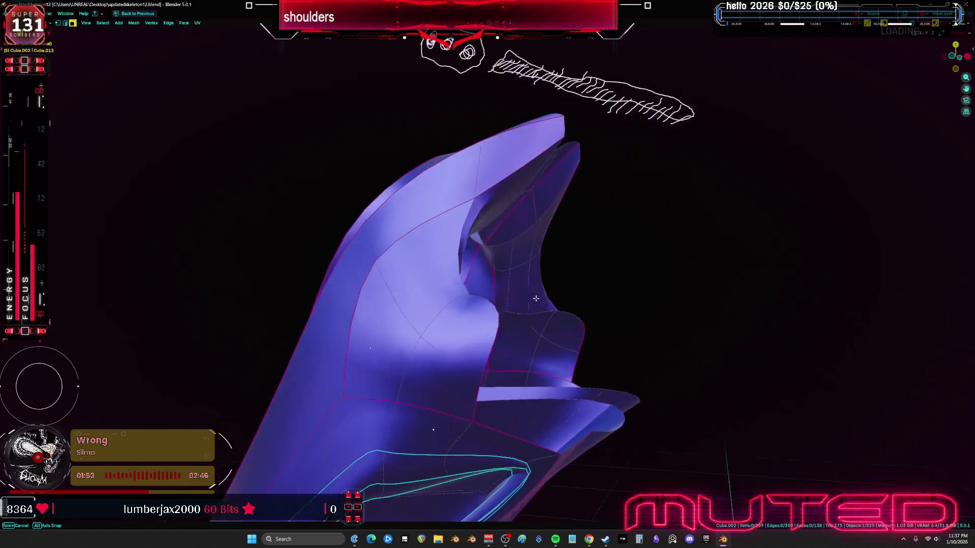
Step: Delete the remaining lower faces of the plate, two and then one more
left_click(540, 340, "shift")
left_click(457, 365, "shift")
middle_click_drag(401, 362, 475, 350)
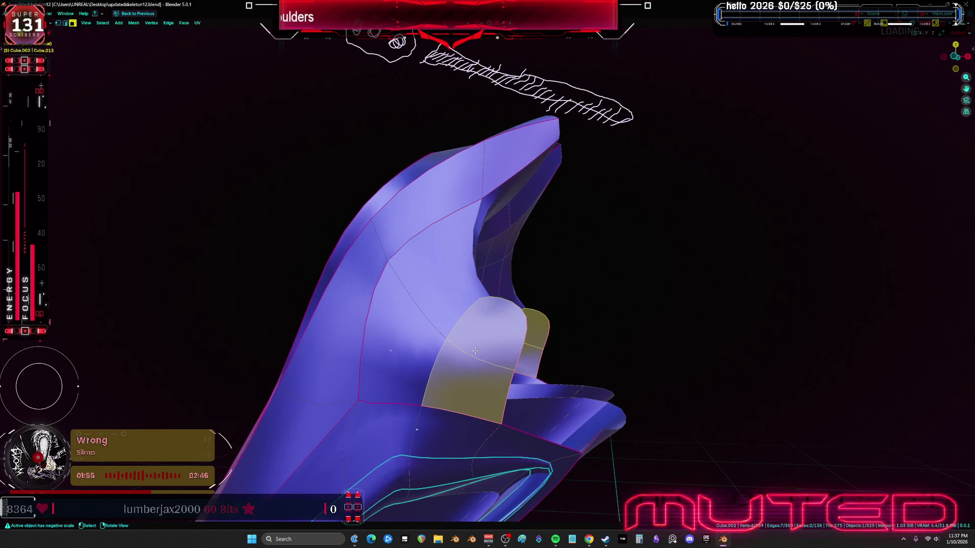
key("x")
left_click(474, 351)
left_click(470, 376, "shift")
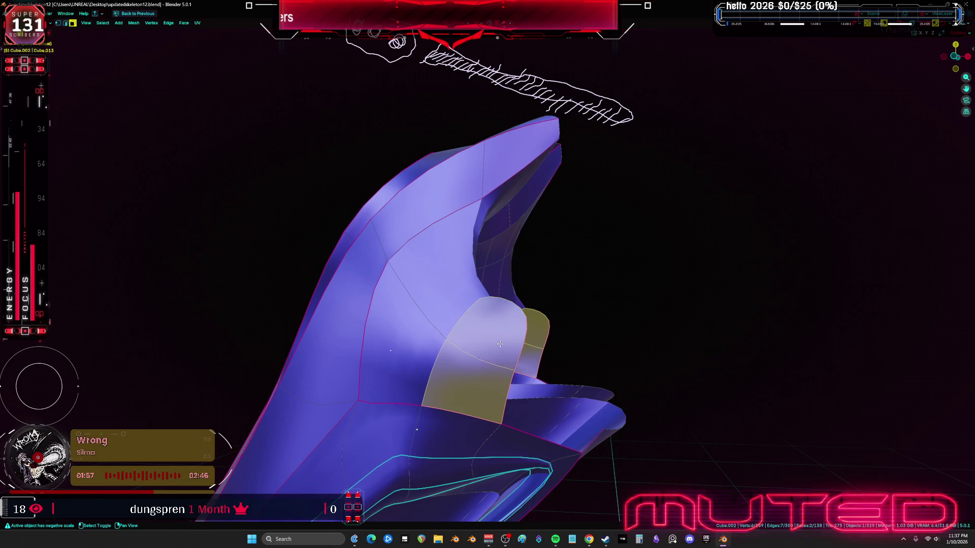
key("x")
left_click(469, 376)
Step: Grow the mirrored face selection upward, delete those faces, and leave Local View
key("a")
mouse_move(470, 376)
middle_mouse_down()
mouse_move(480, 267)
mouse_move(511, 257)
mouse_move(650, 259)
mouse_move(668, 285)
mouse_move(700, 294)
mouse_move(747, 272)
mouse_move(689, 348)
mouse_move(570, 299)
mouse_move(579, 248)
mouse_move(471, 258)
mouse_move(572, 68)
mouse_move(577, 109)
mouse_move(541, 293)
middle_mouse_up()
left_click(484, 238)
left_click(484, 239, "shift")
key("ctrl+KP_Add")
key("x")
left_click(511, 257)
key("KP_Divide")
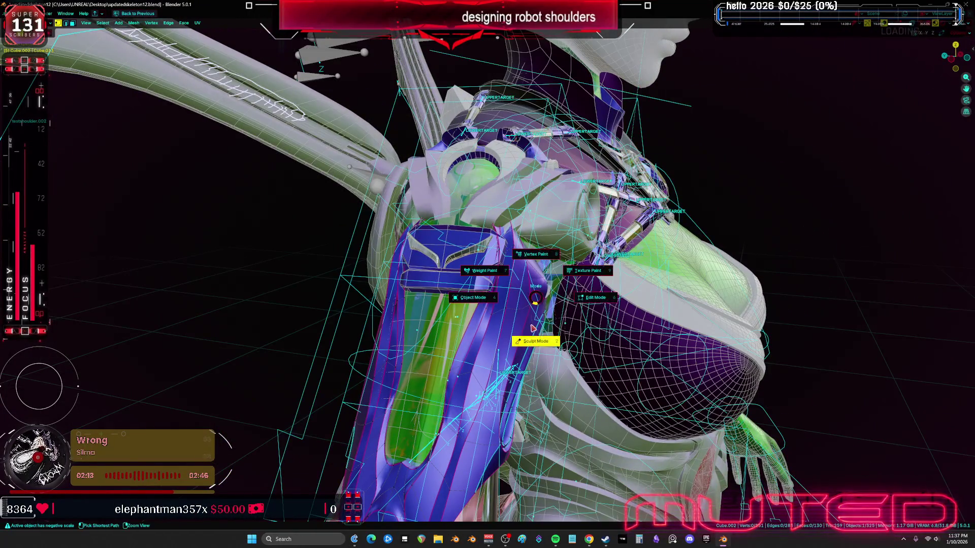
Step: Isolate the upper-arm armor plate in local view and open its mesh in Edit Mode
left_click(532, 328)
scroll(533, 329, "up", 5)
scroll(525, 199, "down", 5)
mouse_move(525, 199)
middle_mouse_down()
mouse_move(444, 256)
mouse_move(574, 212)
mouse_move(584, 233)
mouse_move(616, 239)
middle_mouse_up()
key("ctrl+Tab")
left_click(569, 284)
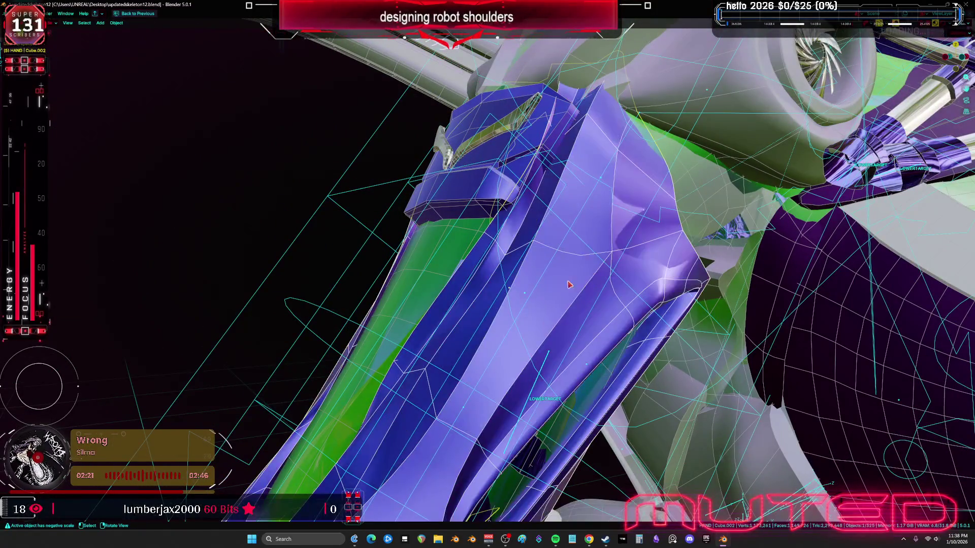
key("KP_Divide")
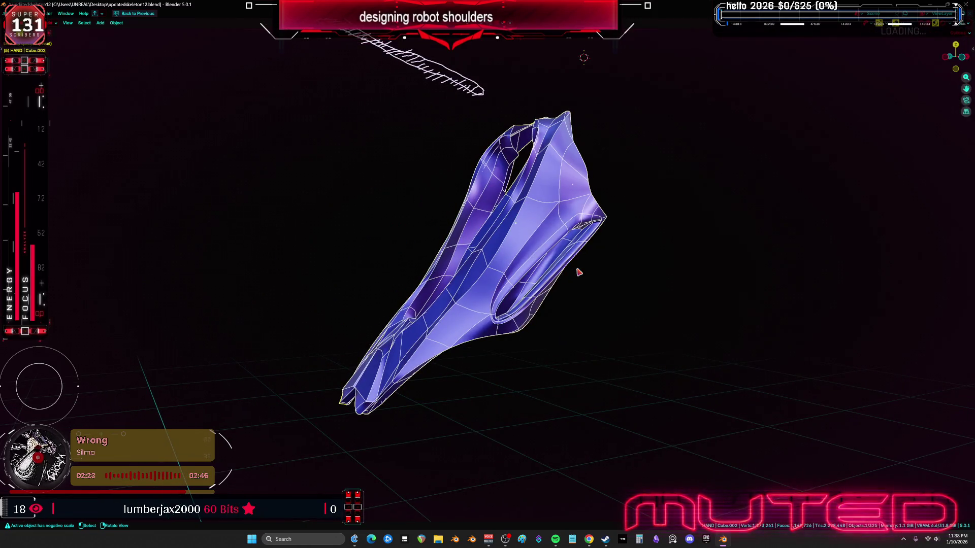
key("Tab")
key("ctrl+space")
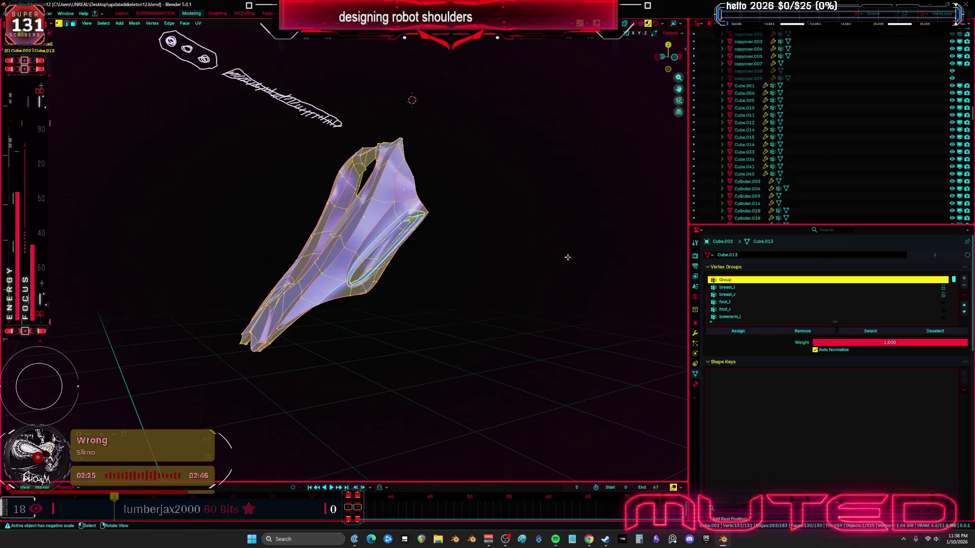
Step: Mirror the plate mesh along X, then along Y around the Bounding Box Center pivot
key("ctrl+m")
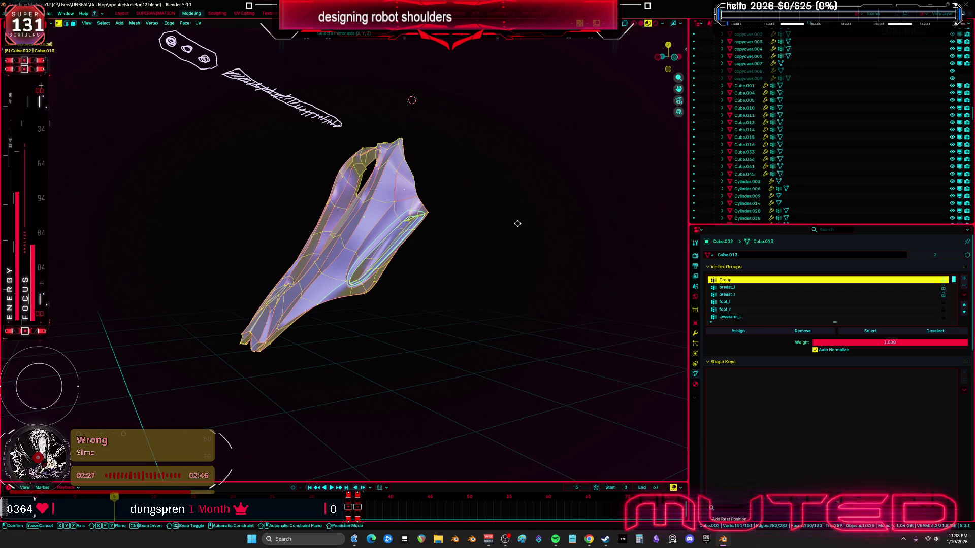
key("x")
left_click(517, 223)
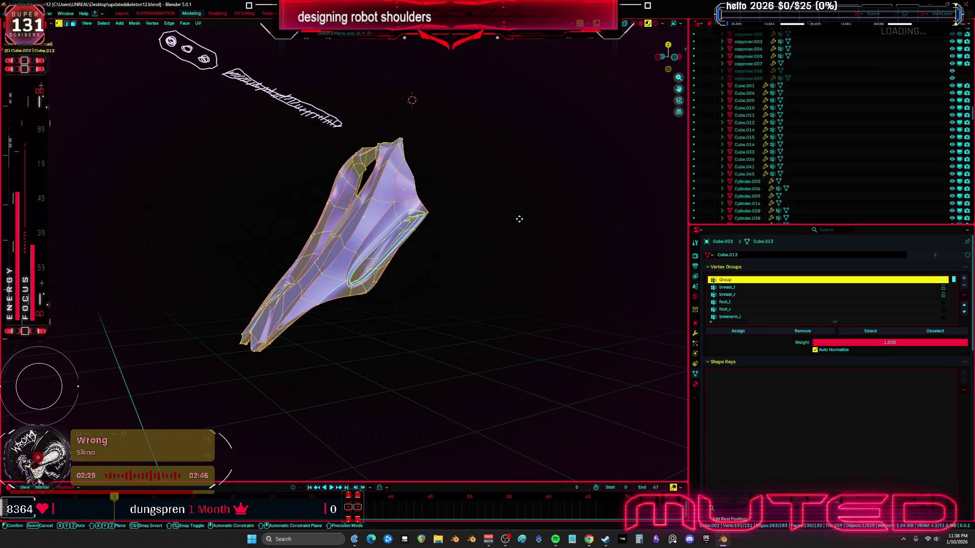
key("comma")
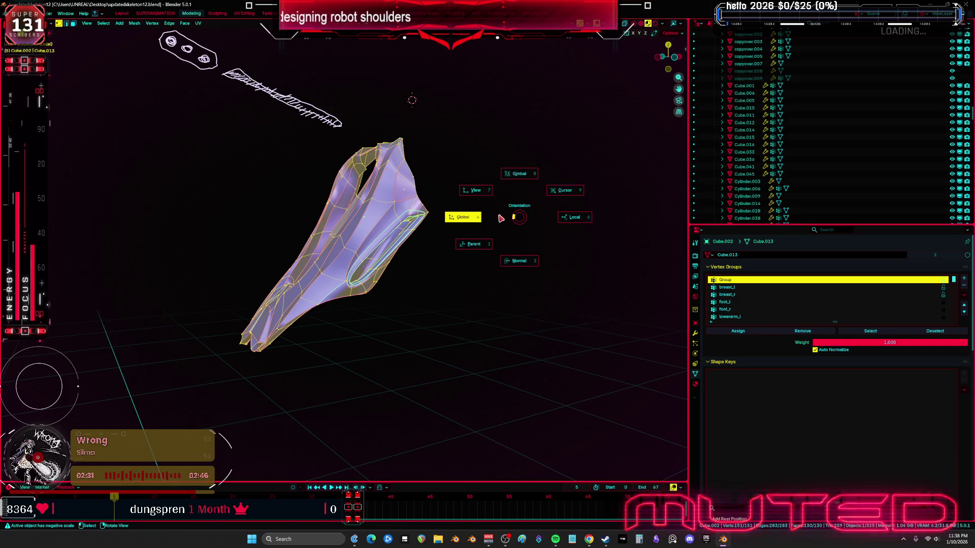
key("period")
left_click(453, 219)
key("ctrl+m")
key("y")
key("Return")
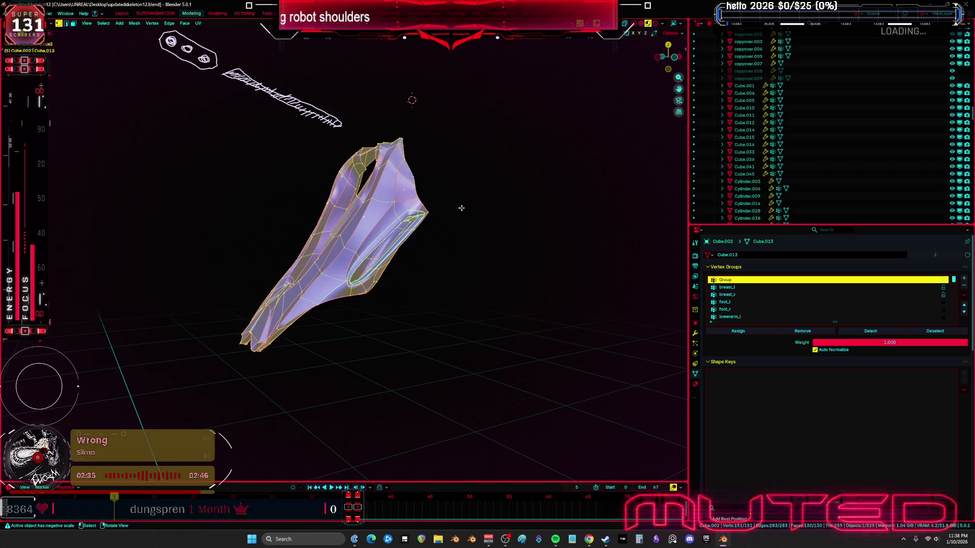
Step: Mirror the plate mesh along Y once more, then return to Object Mode
key("ctrl+m")
key("z")
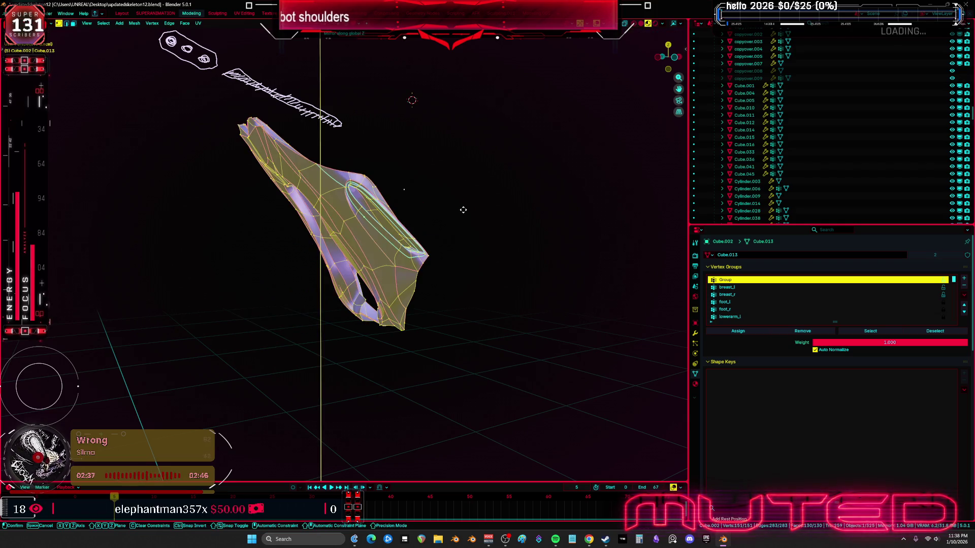
key("Escape")
key("ctrl+m")
key("x")
key("x")
key("y")
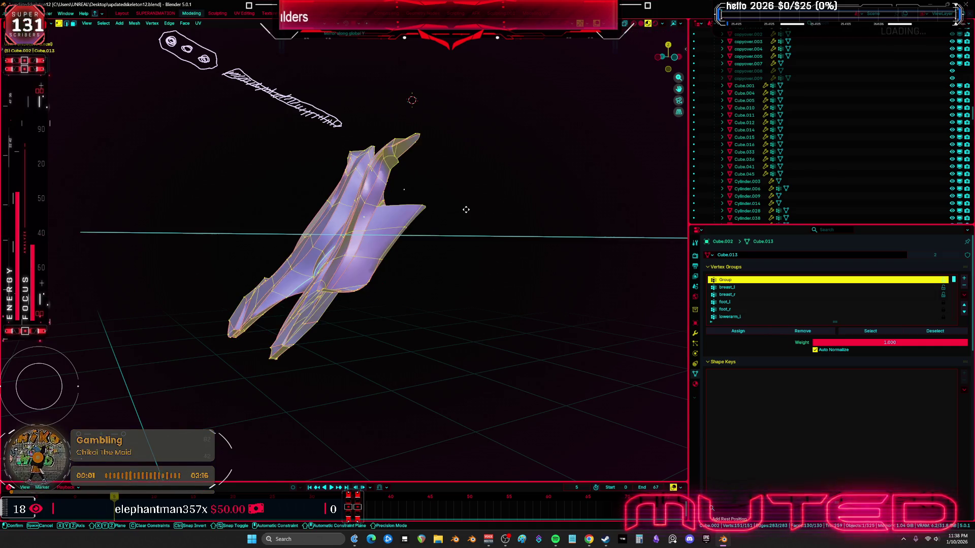
key("Return")
middle_click_drag(466, 210, 510, 231)
key("ctrl+Tab")
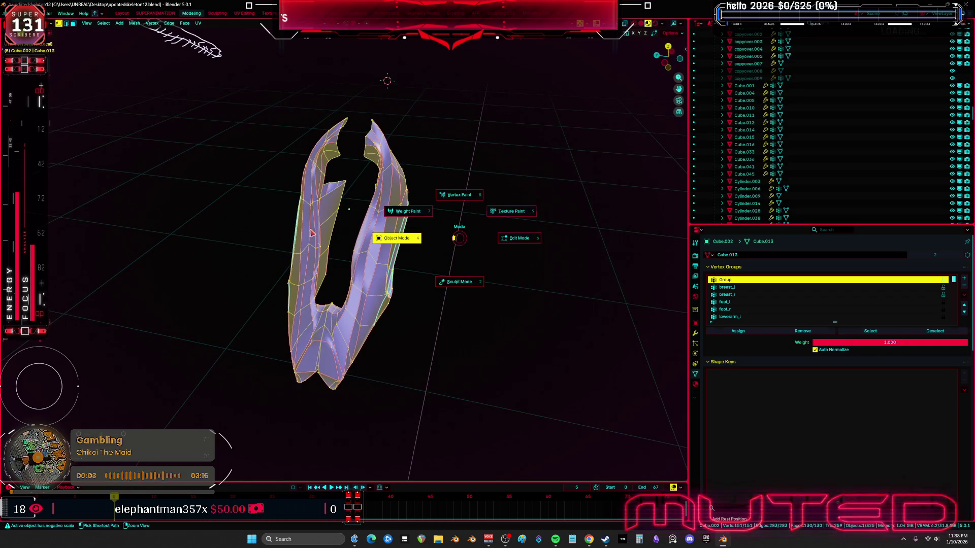
left_click(334, 227)
key("d")
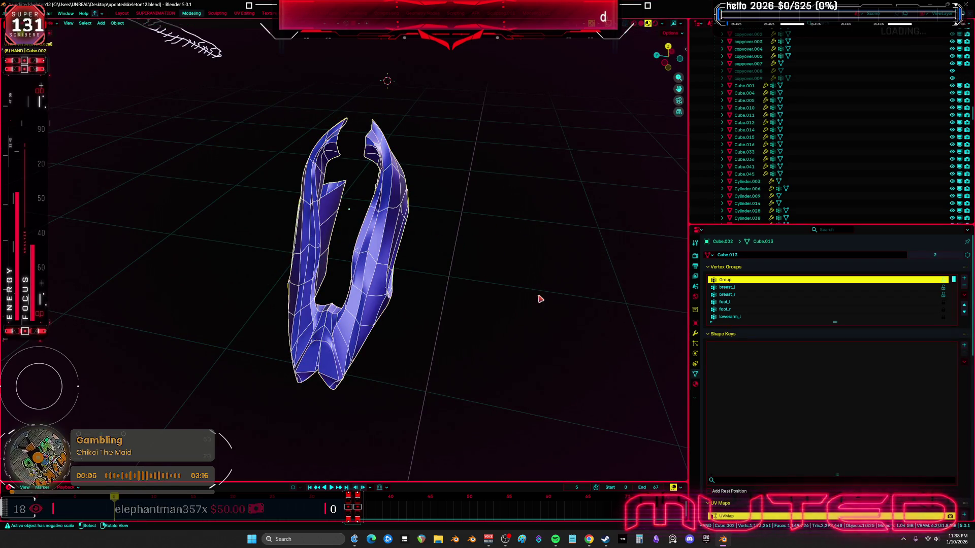
Step: Mirror the armor plate object along X
key("ctrl+m")
key("x")
key("Escape")
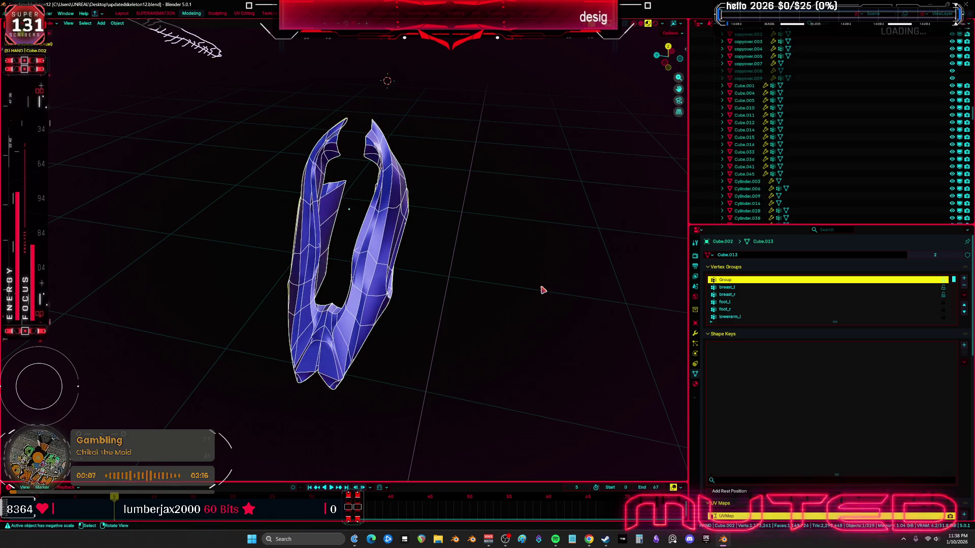
key("comma")
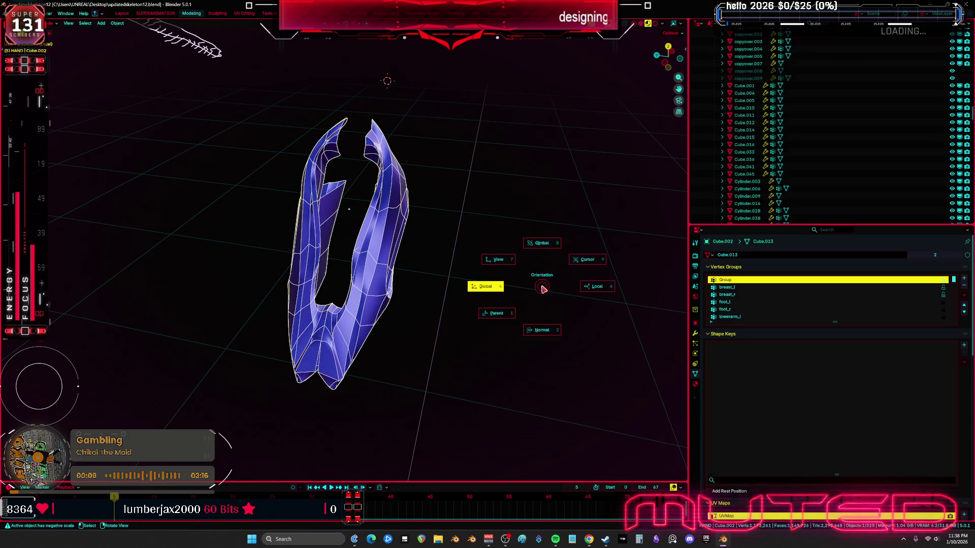
key("Escape")
key("period")
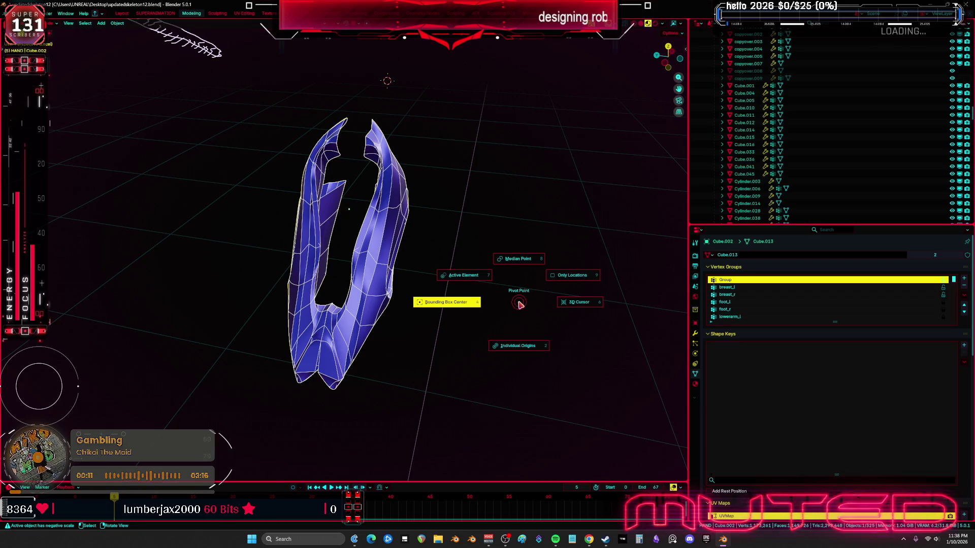
key("Escape")
key("ctrl+m")
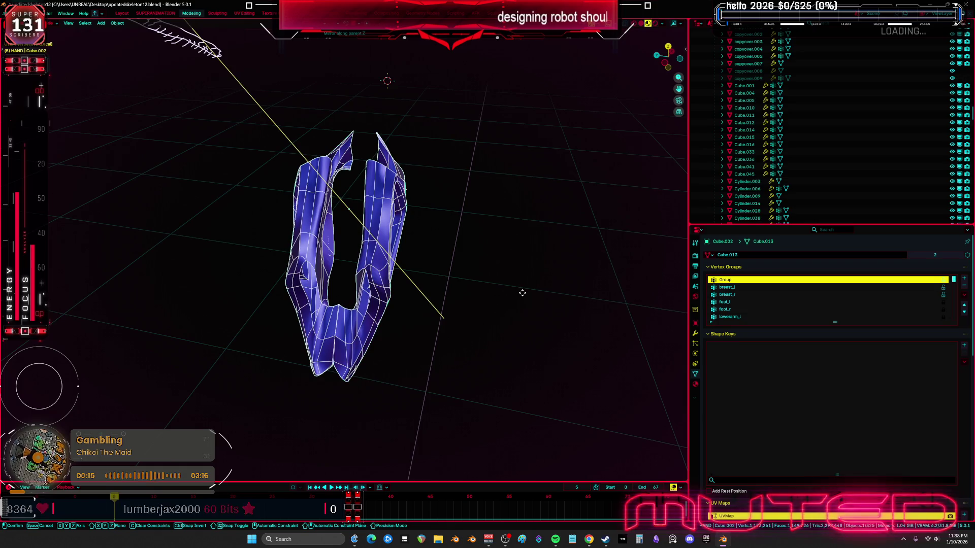
key("x")
left_click(521, 293)
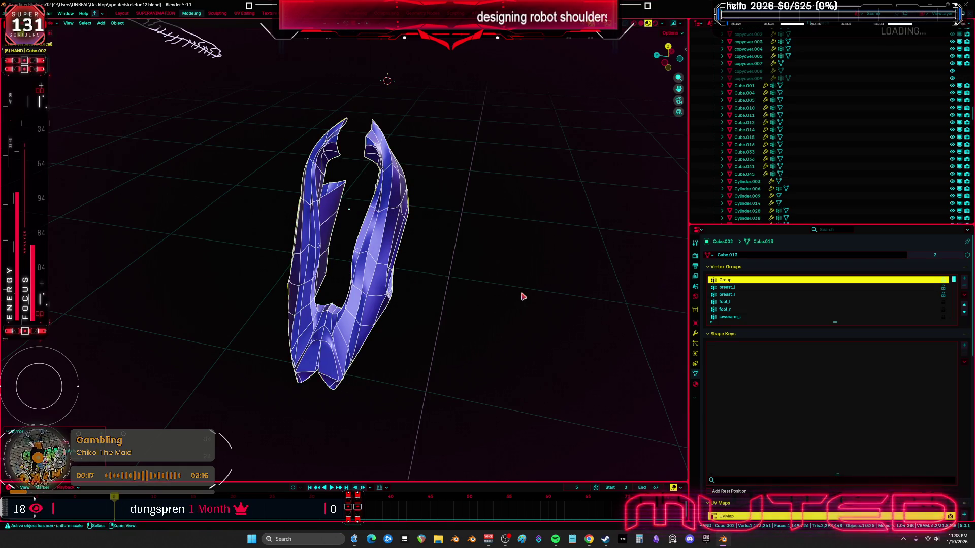
Step: Apply the plate's 1.017 scale so every axis reads 1.000, then leave local view
key("ctrl+a")
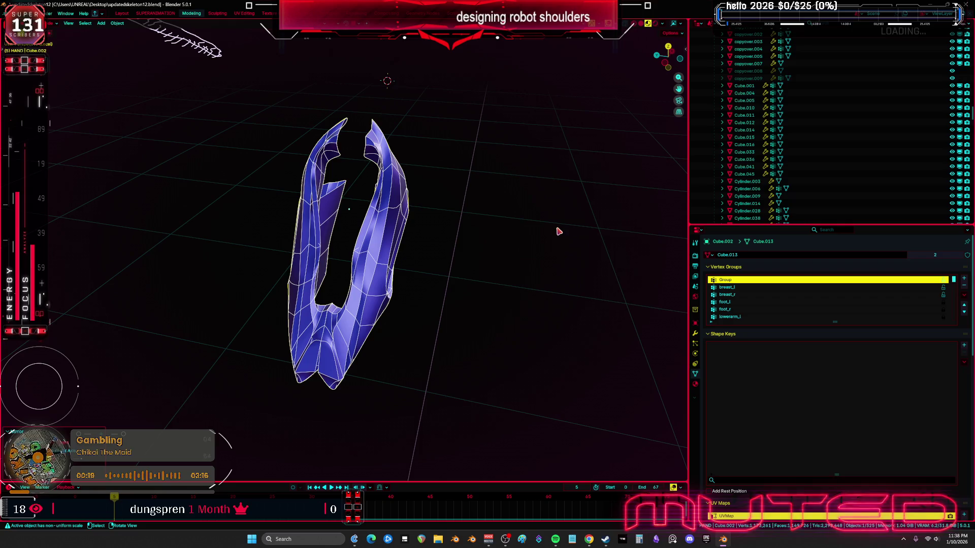
left_click(685, 51)
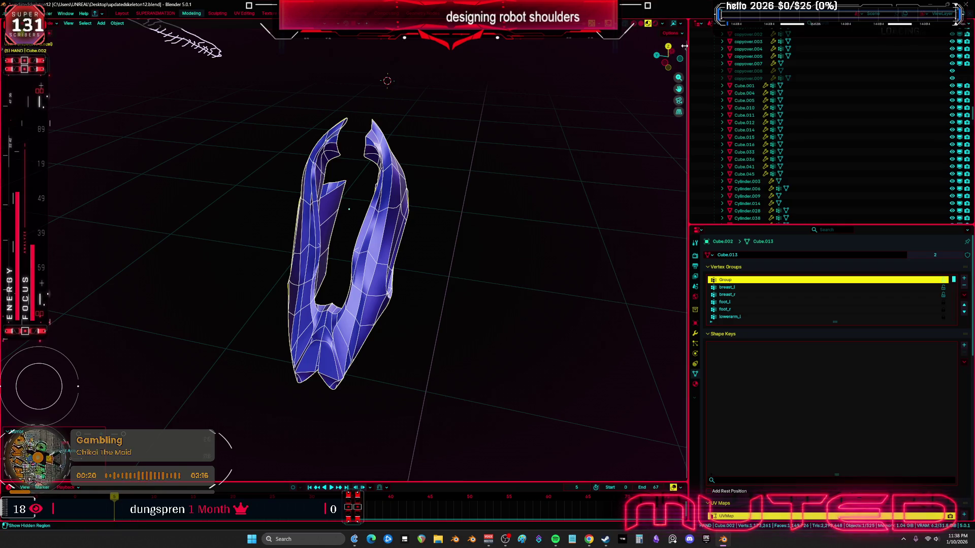
key("ctrl+a")
left_click(444, 171)
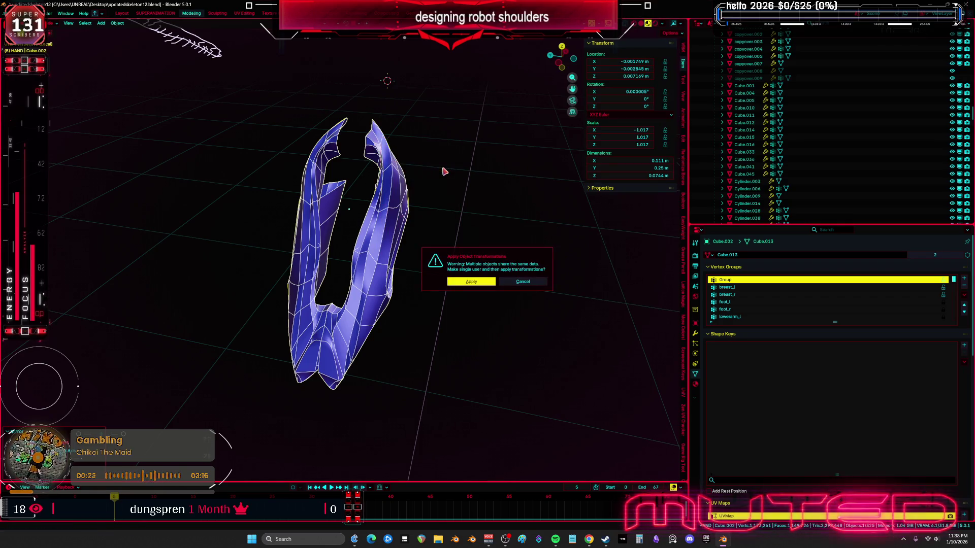
left_click(471, 281)
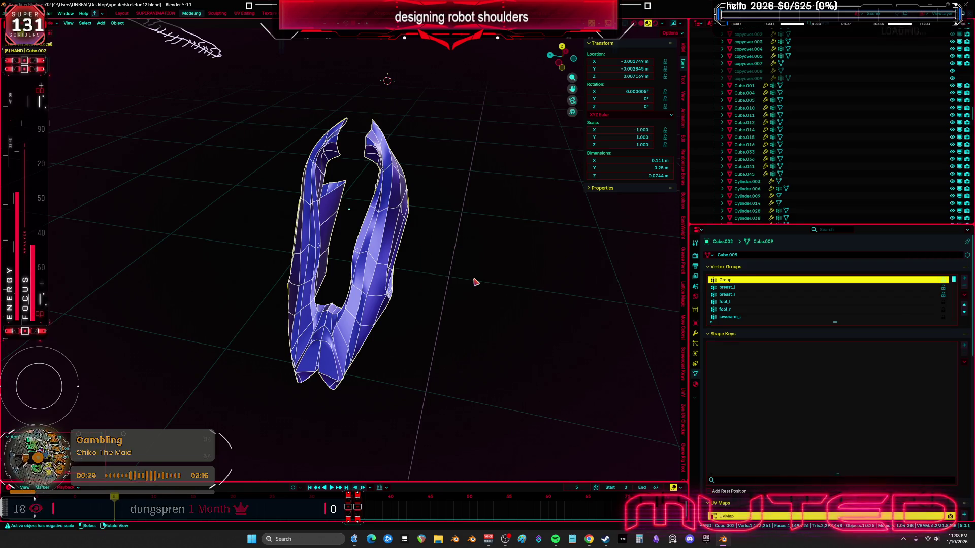
key("KP_Divide")
Step: Enter Sculpt Mode framed on the shoulder with the brush enlarged to 740 px
key("ctrl+Tab")
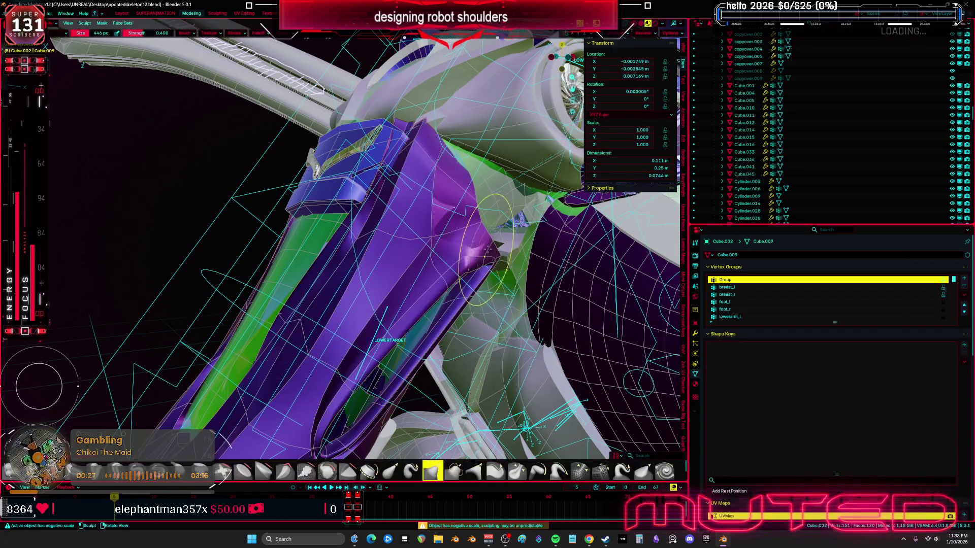
key("KP_Decimal")
key("ctrl+space")
middle_click_drag(541, 266, 522, 305)
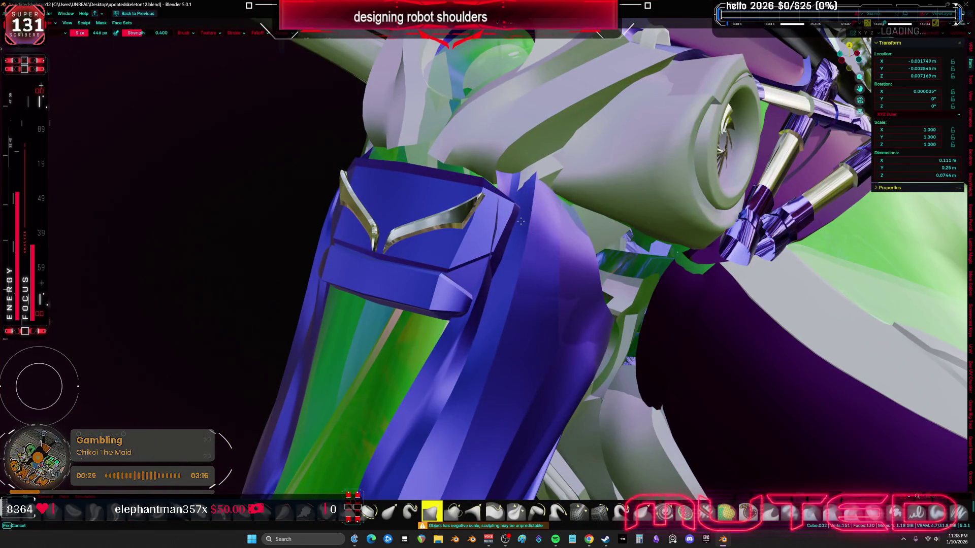
key("f")
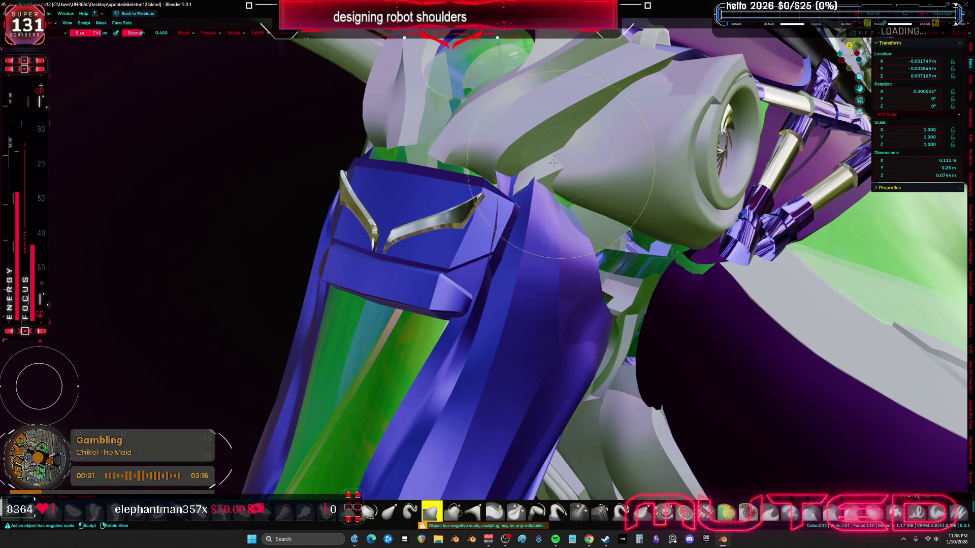
mouse_move(536, 182)
middle_mouse_down()
mouse_move(487, 197)
mouse_move(446, 243)
mouse_move(304, 287)
mouse_move(386, 254)
middle_mouse_up()
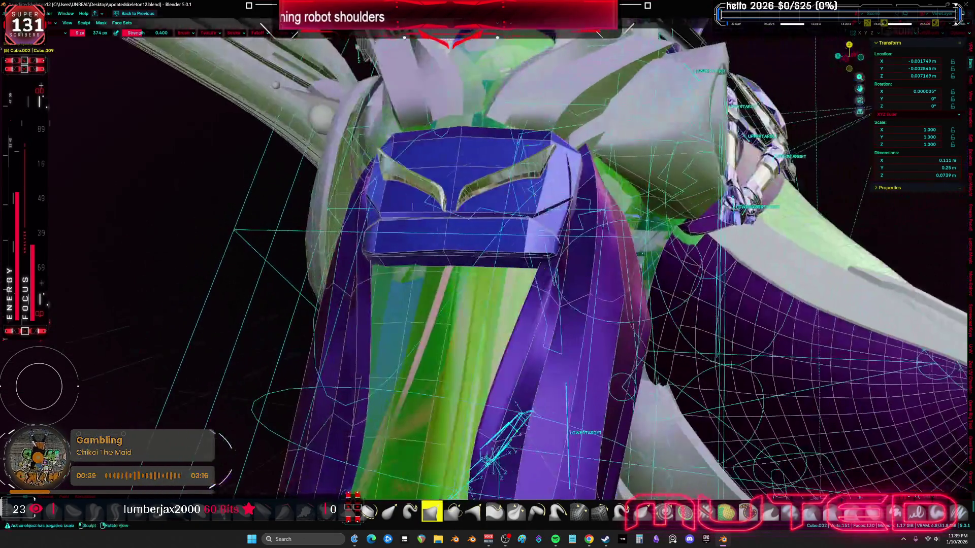
Step: Sculpt the plate from below so it sits snugly under the shoulder ball, with overlays back on
mouse_move(571, 218)
middle_mouse_down()
mouse_move(669, 216)
mouse_move(629, 248)
middle_mouse_up()
mouse_move(658, 316)
middle_mouse_down()
mouse_move(593, 235)
mouse_move(610, 260)
middle_mouse_up()
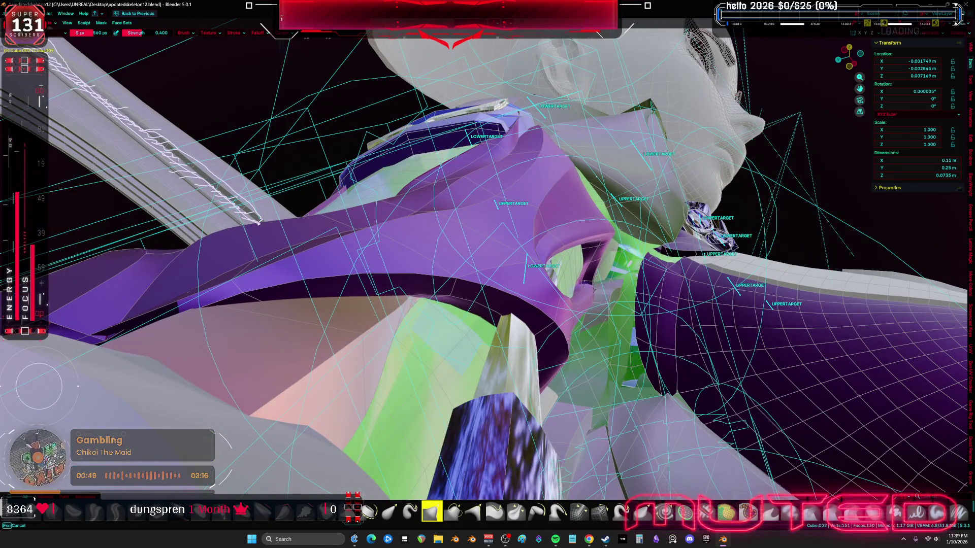
middle_click_drag(574, 295, 563, 358)
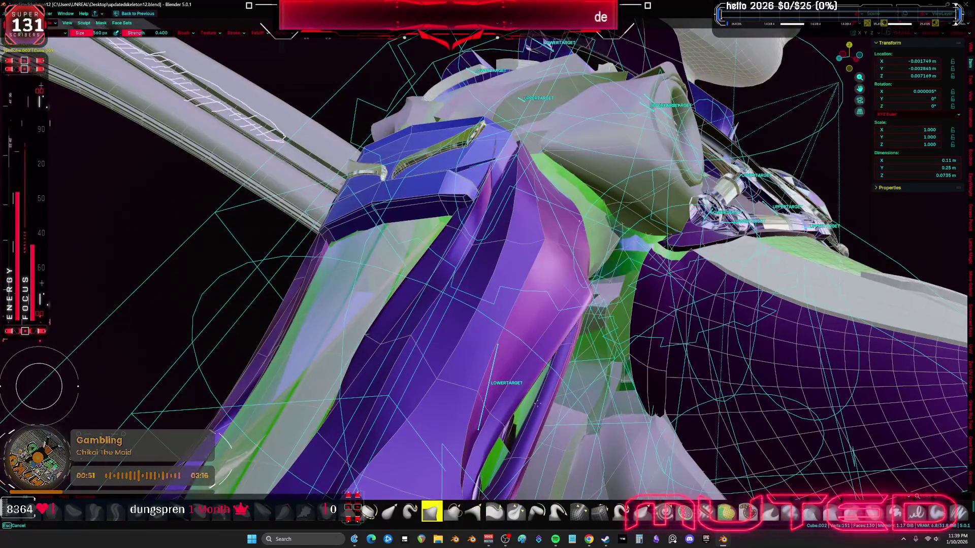
middle_click_drag(528, 417, 566, 417)
mouse_move(562, 472)
middle_mouse_down()
mouse_move(532, 294)
mouse_move(541, 300)
mouse_move(531, 315)
mouse_move(591, 332)
mouse_move(564, 349)
mouse_move(517, 327)
mouse_move(500, 305)
mouse_move(473, 350)
middle_mouse_up()
left_click_drag(474, 350, 511, 344)
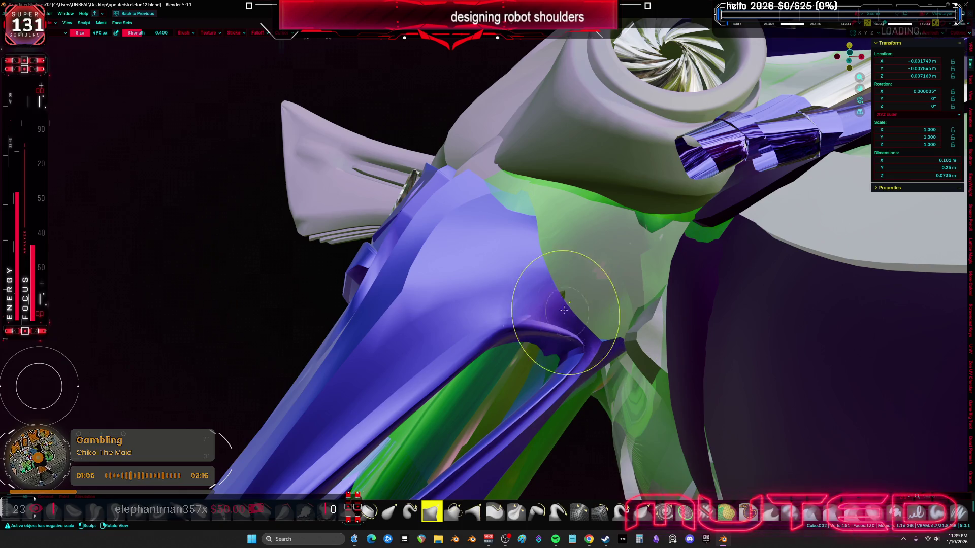
key("shift+alt+z")
mouse_move(552, 276)
middle_mouse_down()
mouse_move(563, 286)
mouse_move(524, 293)
mouse_move(501, 282)
mouse_move(511, 259)
middle_mouse_up()
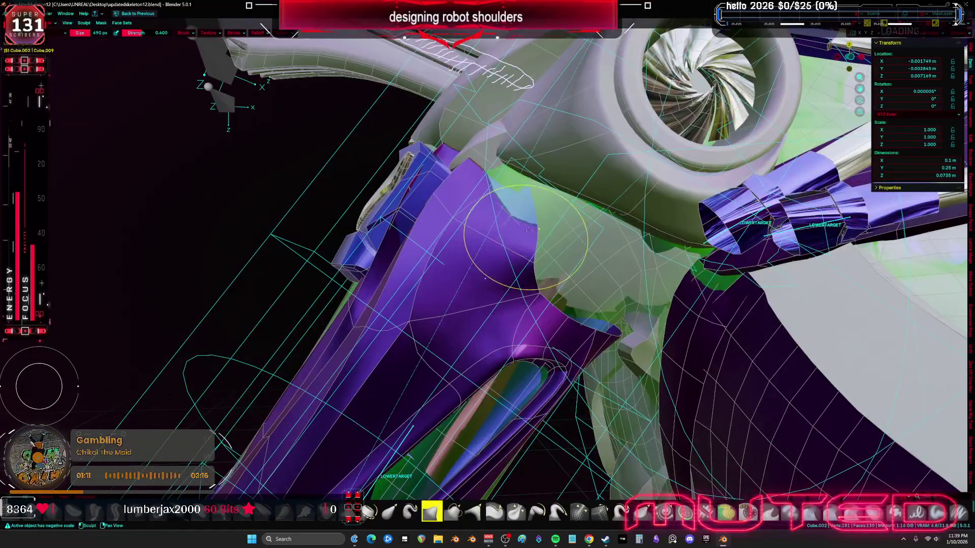
key("Tab")
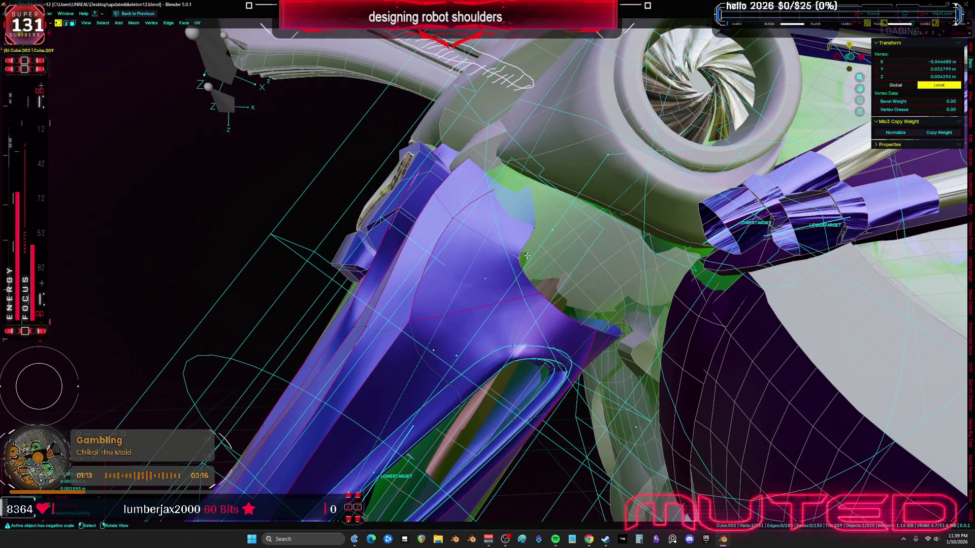
Step: Pull a plate vertex inward beneath the shoulder ball
mouse_move(529, 219)
middle_mouse_down()
mouse_move(496, 213)
mouse_move(539, 298)
middle_mouse_up()
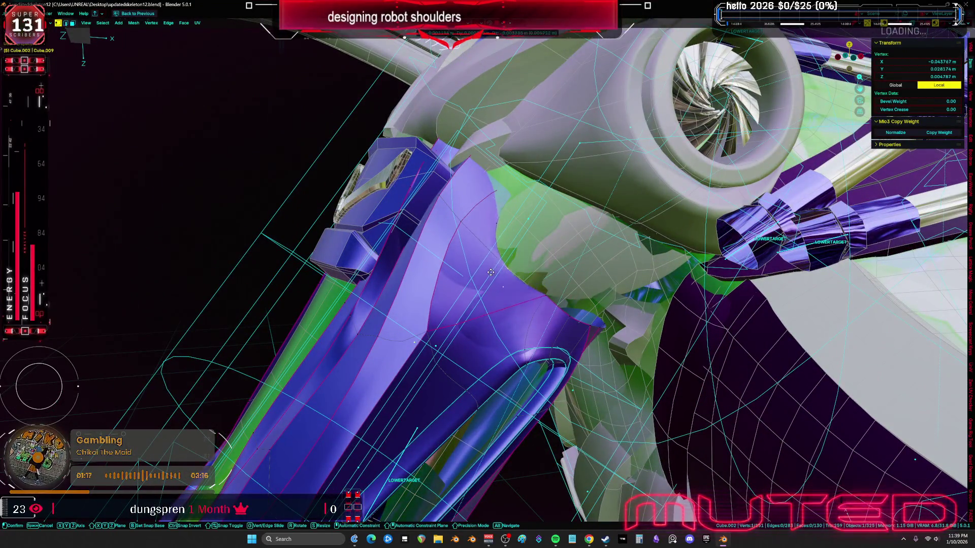
left_click(539, 298)
mouse_move(539, 298)
middle_mouse_down()
mouse_move(564, 325)
mouse_move(494, 286)
middle_mouse_up()
left_click(565, 309)
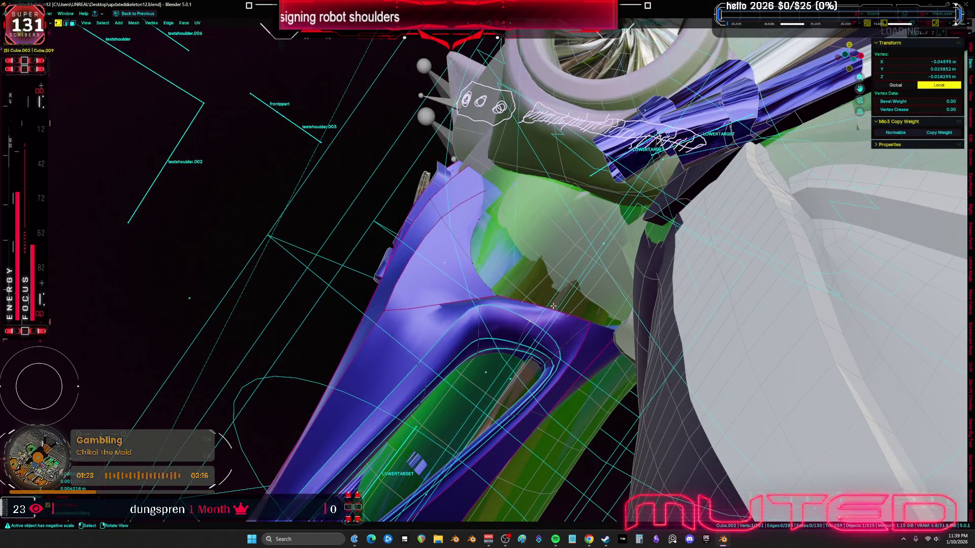
mouse_move(556, 306)
middle_mouse_down()
mouse_move(550, 270)
mouse_move(622, 277)
middle_mouse_up()
key("g")
left_click(551, 279)
Step: Select a plate edge in wireframe view and move it tighter under the shoulder
key("g")
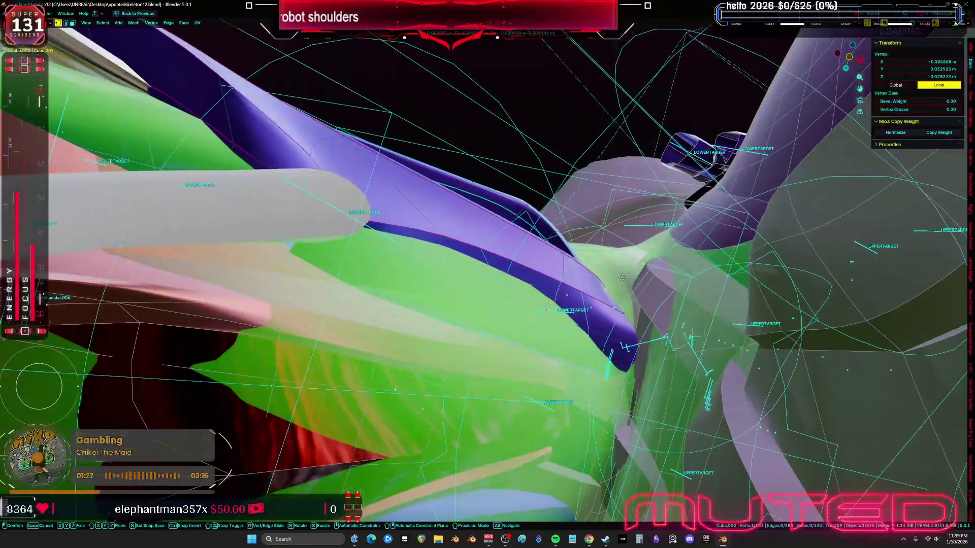
key("2")
left_click(629, 326)
middle_click_drag(628, 326, 626, 321)
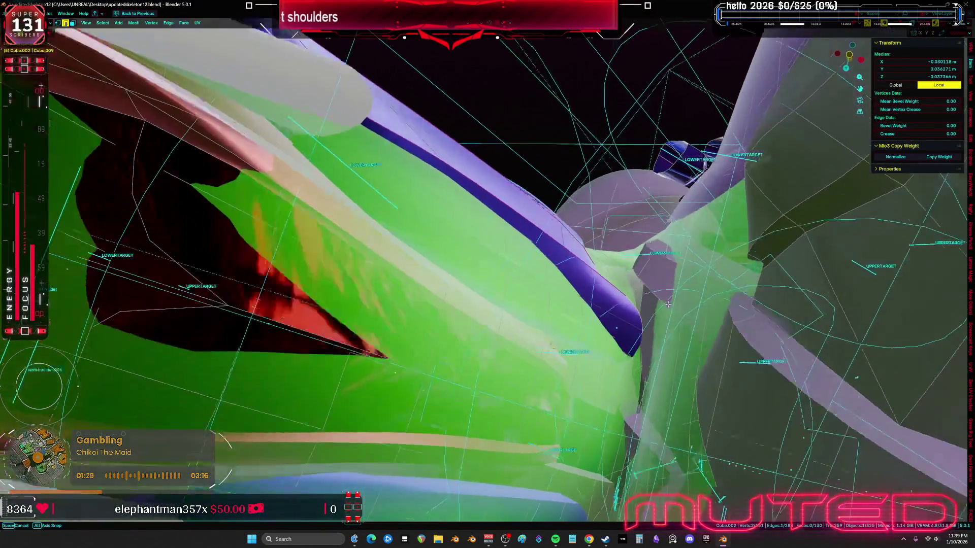
key("shift+z")
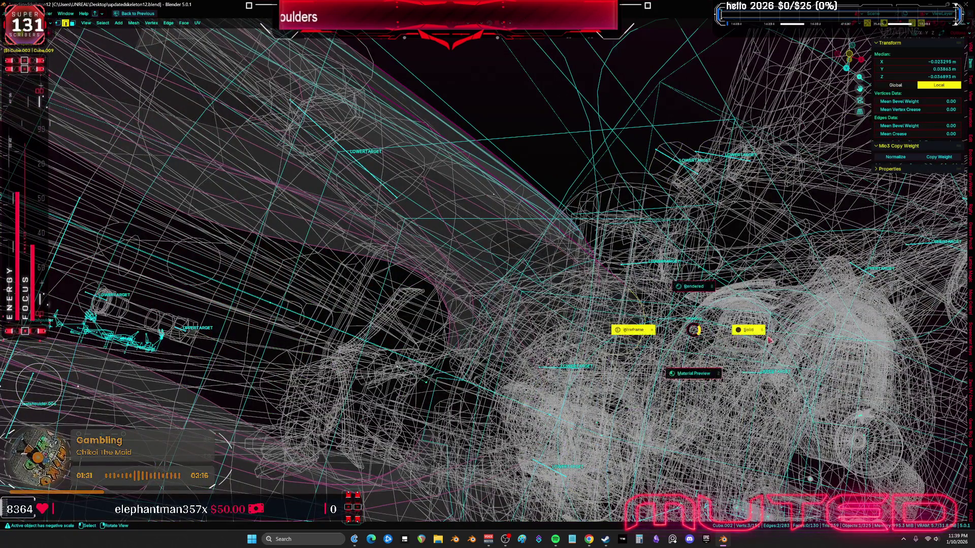
key("shift+z")
scroll(647, 337, "up", 5)
key("g")
left_click(706, 335)
Step: Reposition another plate vertex under the shoulder sphere in vertex select mode
middle_click_drag(705, 335, 660, 304)
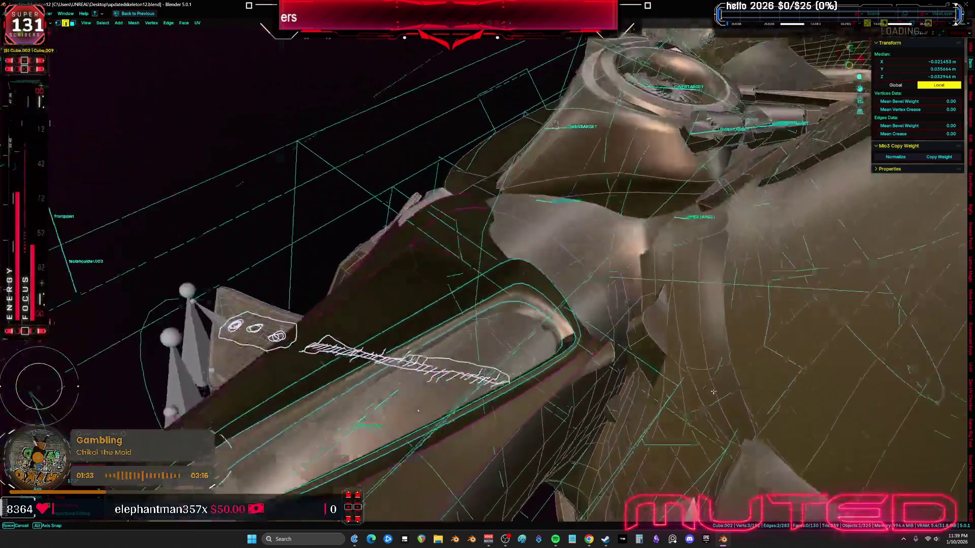
key("shift+z")
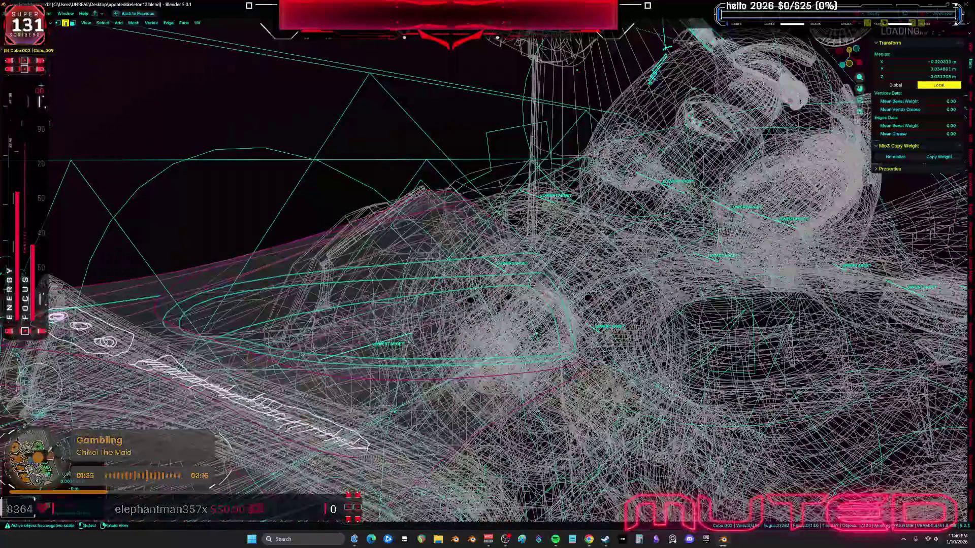
key("shift+z")
scroll(624, 335, "up", 4)
middle_click_drag(624, 335, 624, 336)
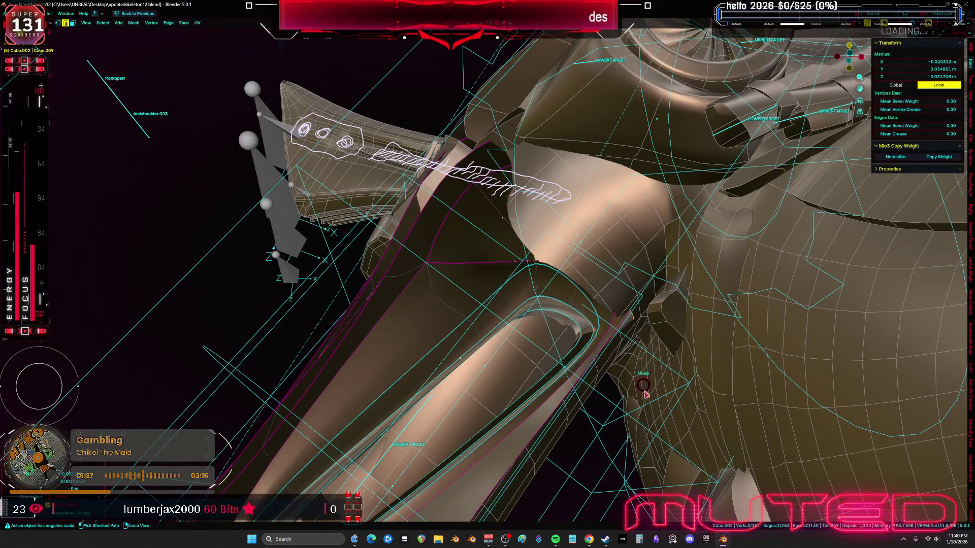
left_click(643, 422)
mouse_move(643, 422)
middle_mouse_down()
mouse_move(589, 379)
mouse_move(524, 350)
mouse_move(576, 399)
mouse_move(612, 391)
mouse_move(628, 361)
middle_mouse_up()
key("Tab")
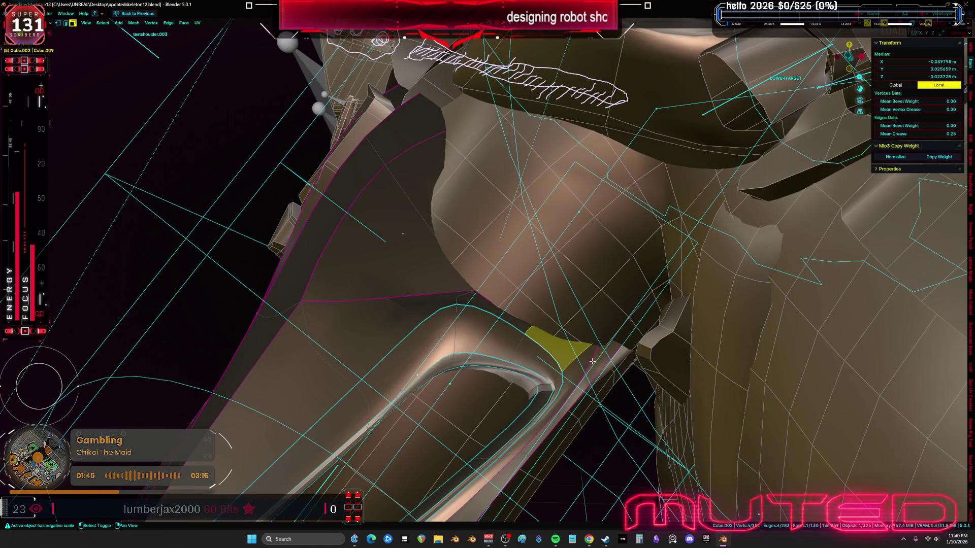
key("1")
key("alt+z")
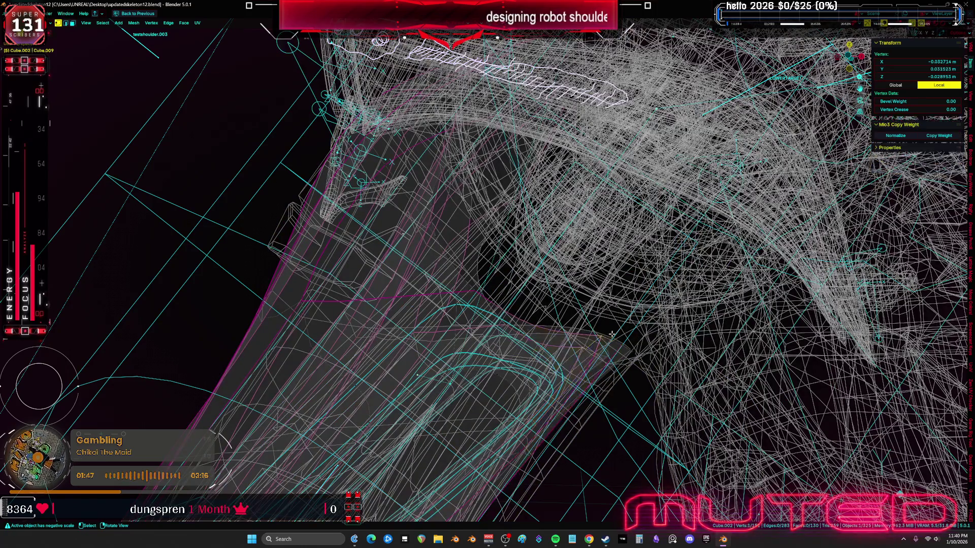
key("alt+z")
key("g")
mouse_move(686, 351)
middle_mouse_down()
mouse_move(724, 352)
mouse_move(641, 322)
mouse_move(579, 265)
mouse_move(561, 298)
middle_mouse_up()
Step: Check the plate's fit around the shoulder in Material Preview with X-ray on
key("ctrl+Tab")
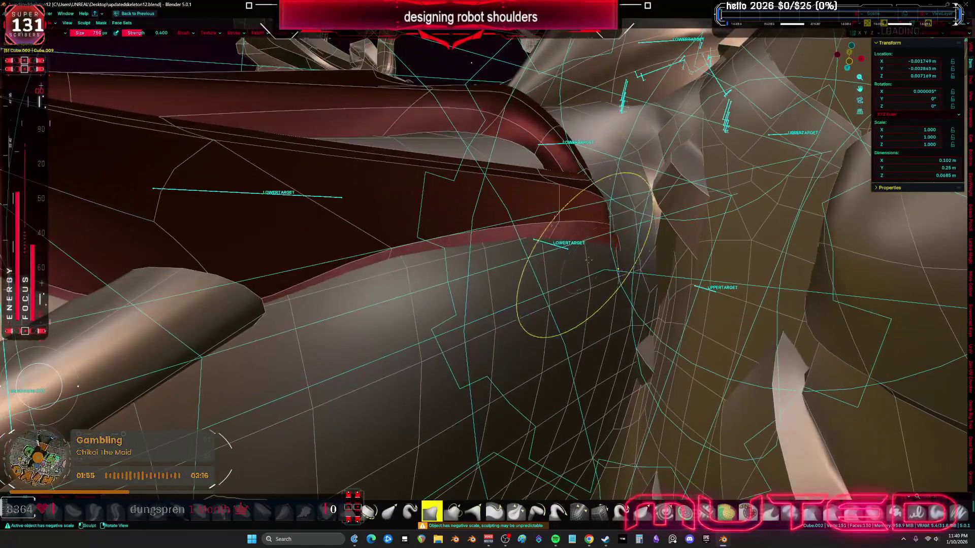
key("Tab")
left_click(556, 333)
mouse_move(556, 332)
middle_mouse_down()
mouse_move(514, 384)
mouse_move(607, 394)
mouse_move(550, 344)
mouse_move(485, 179)
middle_mouse_up()
key("alt+z")
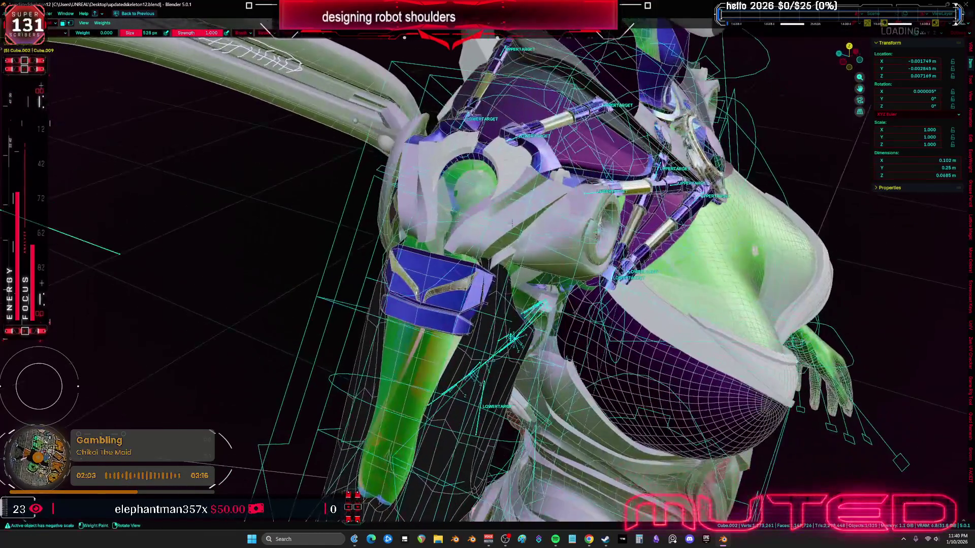
Step: Select the shoulder sphere and open its mesh in Edit Mode
key("Tab")
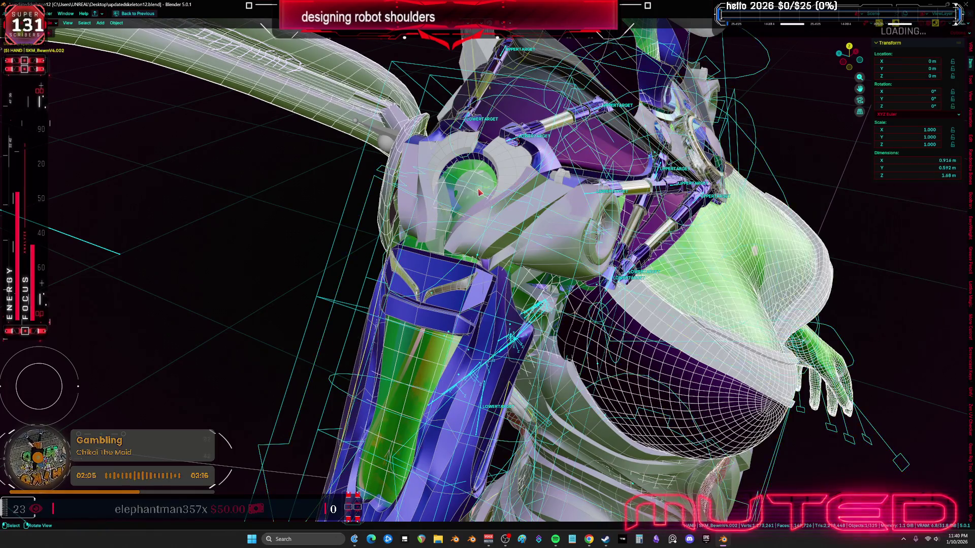
left_click(480, 192)
key("shift+z")
mouse_move(480, 192)
middle_mouse_down()
mouse_move(541, 299)
mouse_move(525, 309)
middle_mouse_up()
left_click(524, 310)
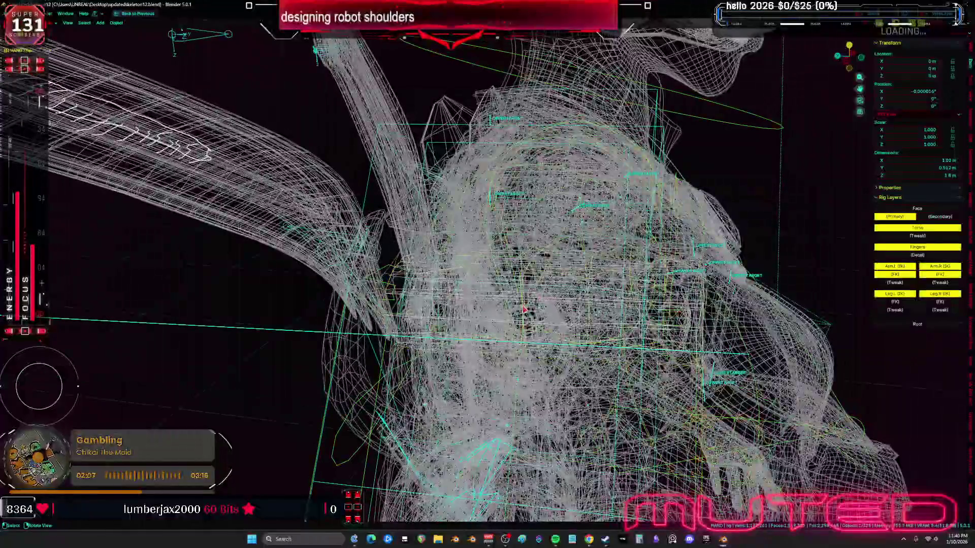
key("Tab")
key("shift+z")
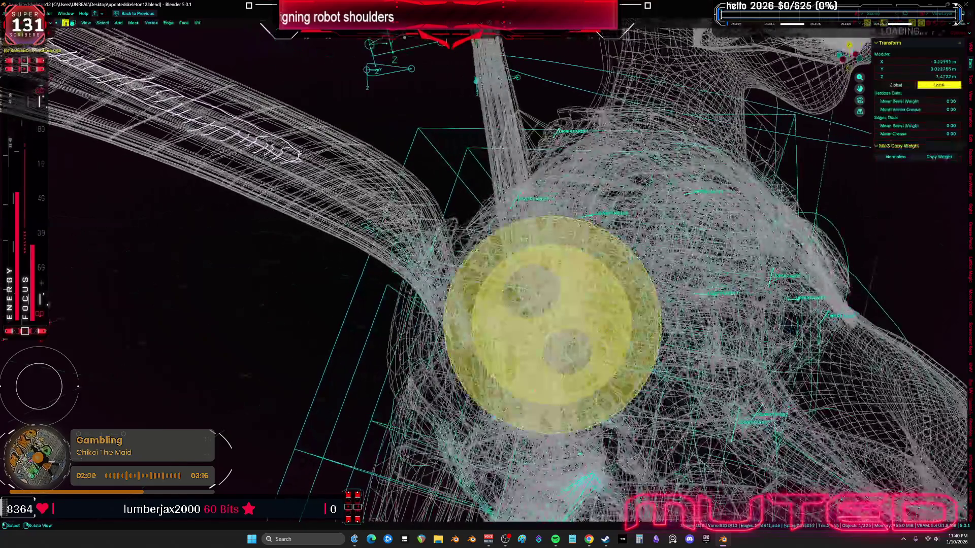
scroll(762, 394, "up", 5)
key("shift+z")
middle_click_drag(761, 394, 640, 313)
Step: Duplicate the sphere geometry in place and scale the copy up around the turbine
key("s")
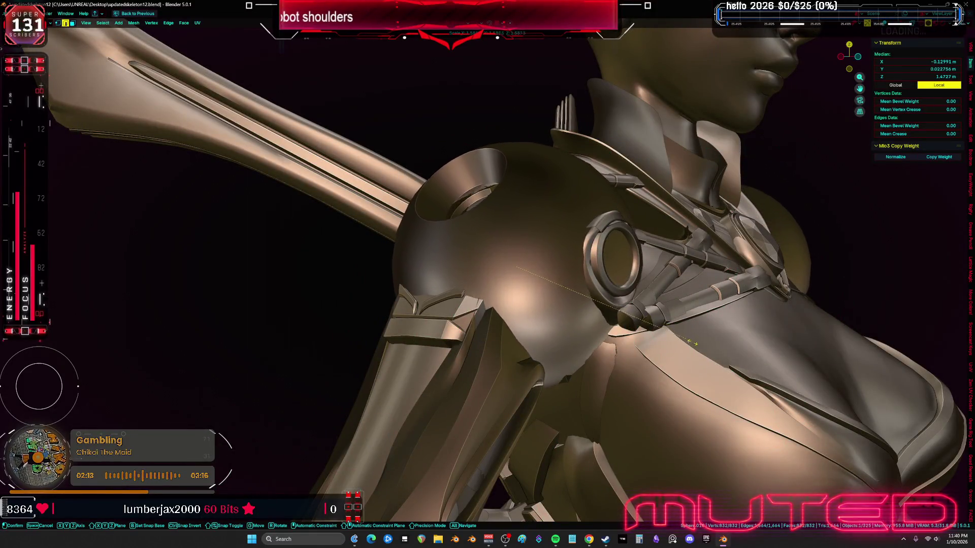
key("Escape")
key("shift+d")
right_click(615, 343)
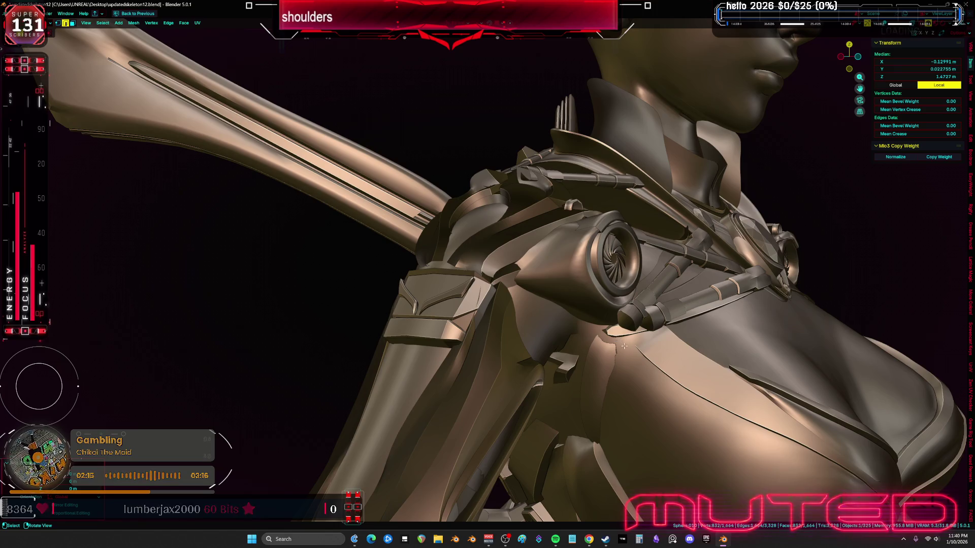
key("s")
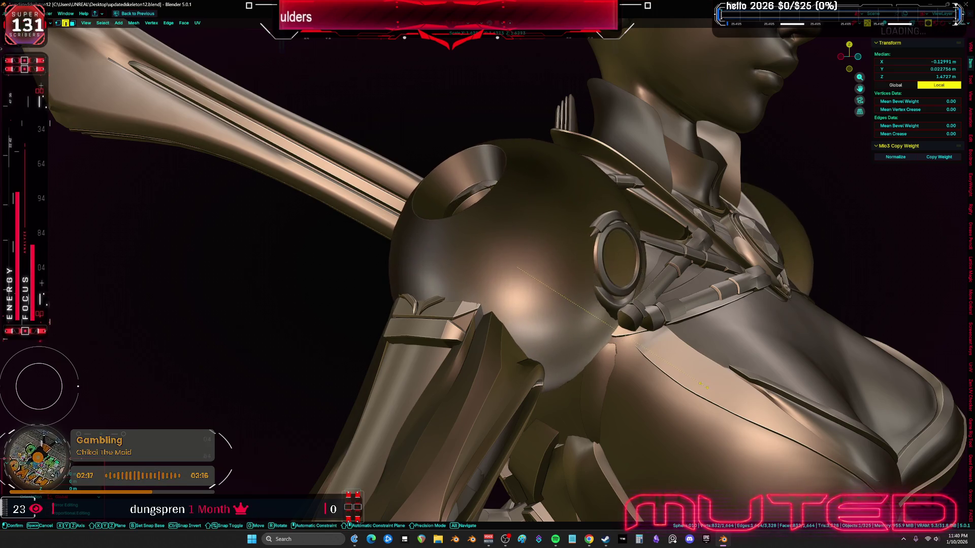
left_click(705, 389)
key("ctrl+Tab")
left_click(631, 392)
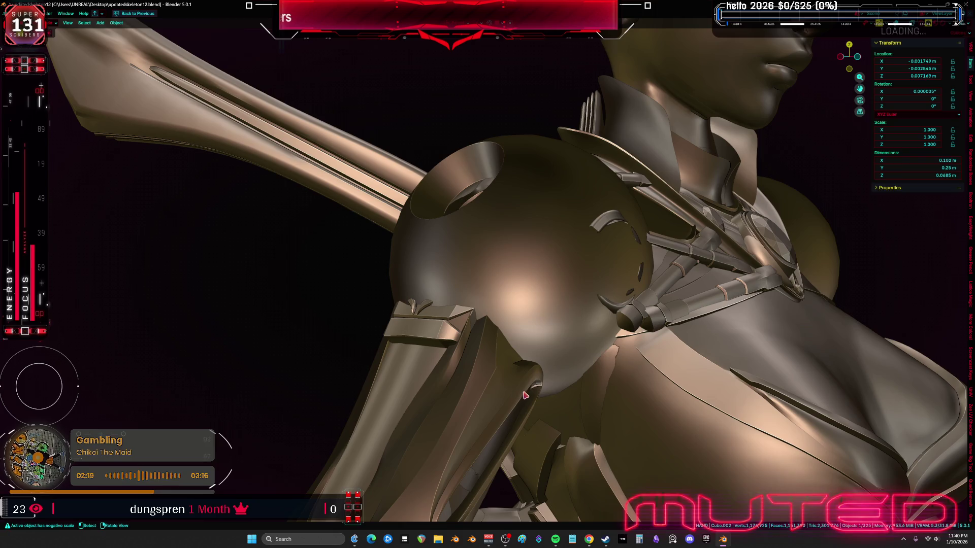
key("ctrl+Tab")
scroll(540, 362, "up", 5)
mouse_move(539, 362)
middle_mouse_down()
mouse_move(528, 366)
mouse_move(518, 353)
middle_mouse_up()
Step: Delete the triangular face from the upper-arm plate using face select
key("shift+alt+z")
scroll(519, 353, "up", 1)
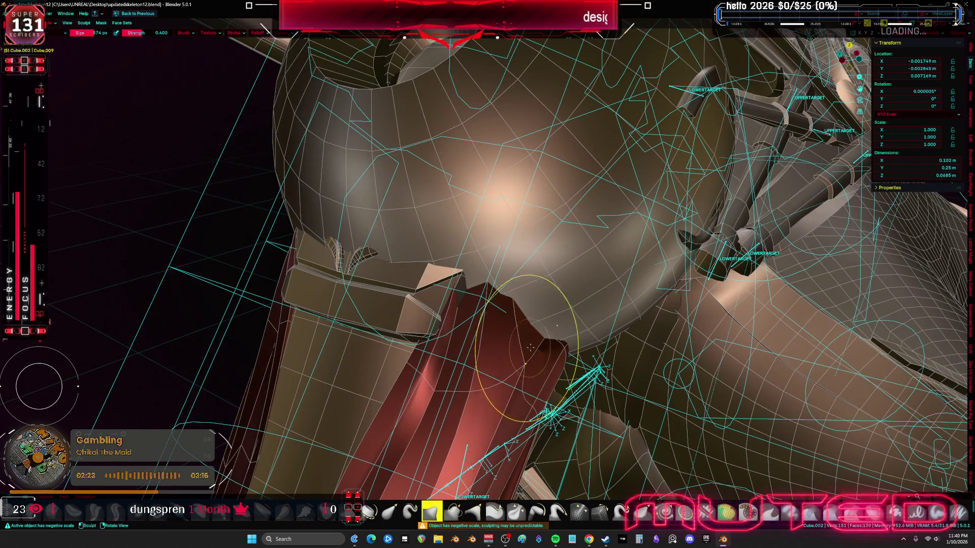
key("Tab")
scroll(431, 307, "up", 3)
mouse_move(430, 307)
middle_mouse_down()
mouse_move(488, 308)
mouse_move(515, 322)
mouse_move(508, 315)
mouse_move(548, 310)
mouse_move(531, 316)
mouse_move(490, 268)
mouse_move(480, 279)
mouse_move(468, 256)
mouse_move(516, 324)
mouse_move(508, 332)
mouse_move(457, 320)
mouse_move(399, 287)
mouse_move(468, 251)
mouse_move(493, 258)
middle_mouse_up()
key("3")
key("alt+z")
left_click(555, 312)
left_click(532, 318)
Step: Move the small angular bracket piece against the upper arm, just below the shoulder ball
left_click(419, 270)
key("l")
key("shift+z")
key("g")
key("Escape")
key("Tab")
key("Tab")
key("g")
middle_click_drag(466, 291, 610, 285, "alt")
middle_click_drag(611, 321, 686, 297)
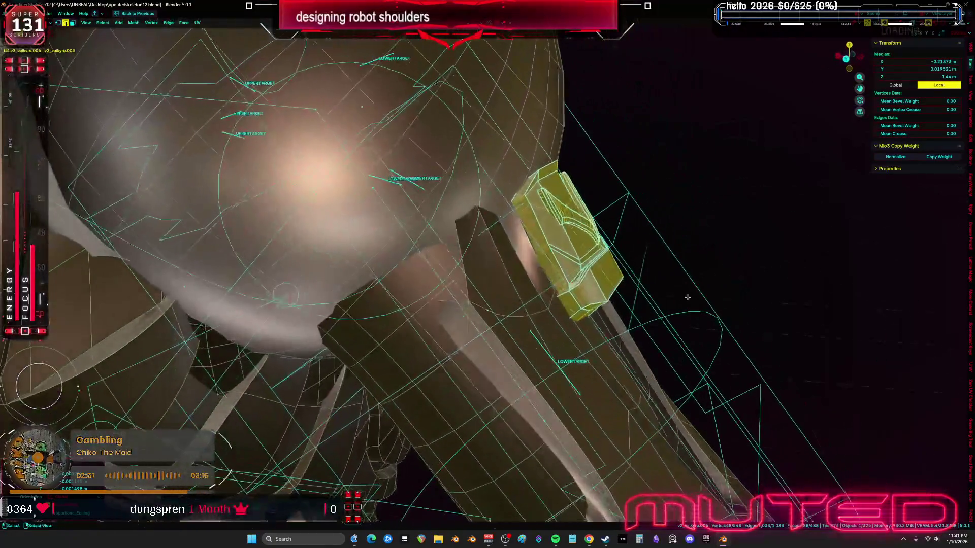
Step: Place the moved piece, switch to Sculpt Mode, and clear the mask from the bracket
left_click(631, 394)
middle_click_drag(632, 394, 561, 298)
key("ctrl+Tab")
left_click(557, 342)
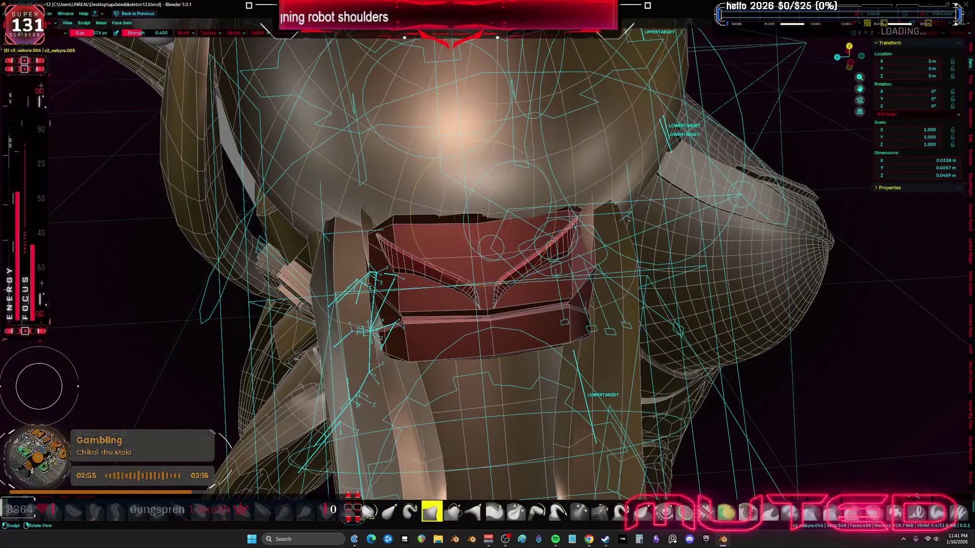
middle_click_drag(482, 215, 484, 222)
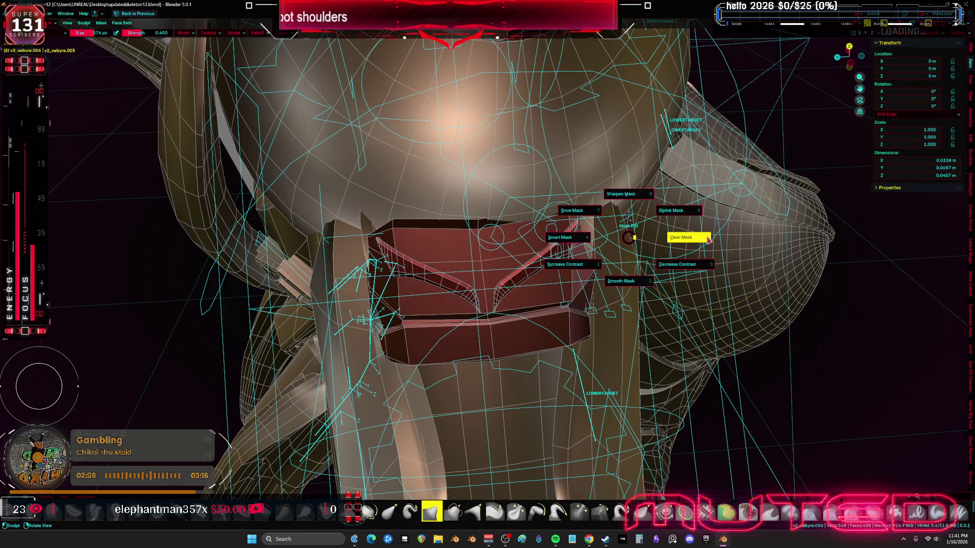
left_click(665, 244)
Step: Grab-move the winged bracket slightly into position on the plate front
key("g")
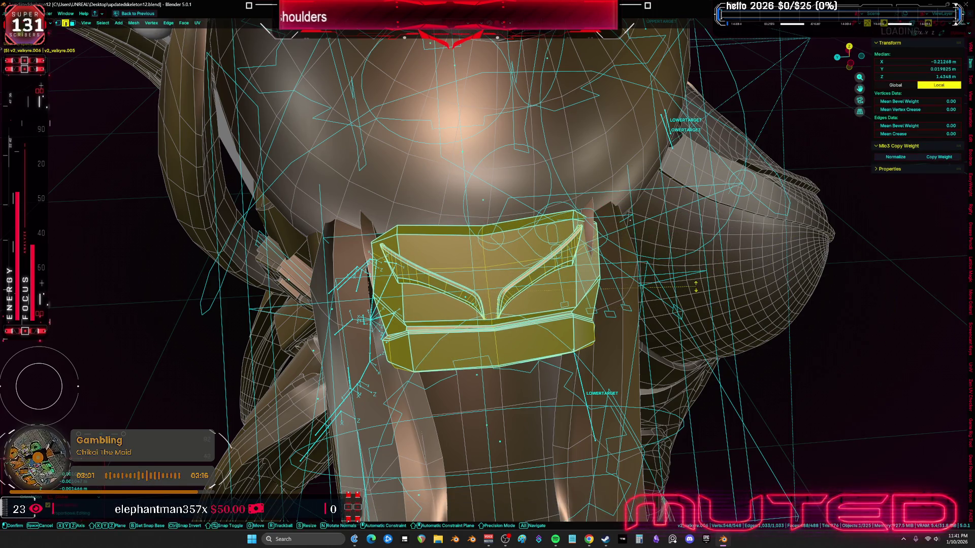
middle_click_drag(697, 290, 672, 330, "alt")
middle_click_drag(677, 295, 516, 244)
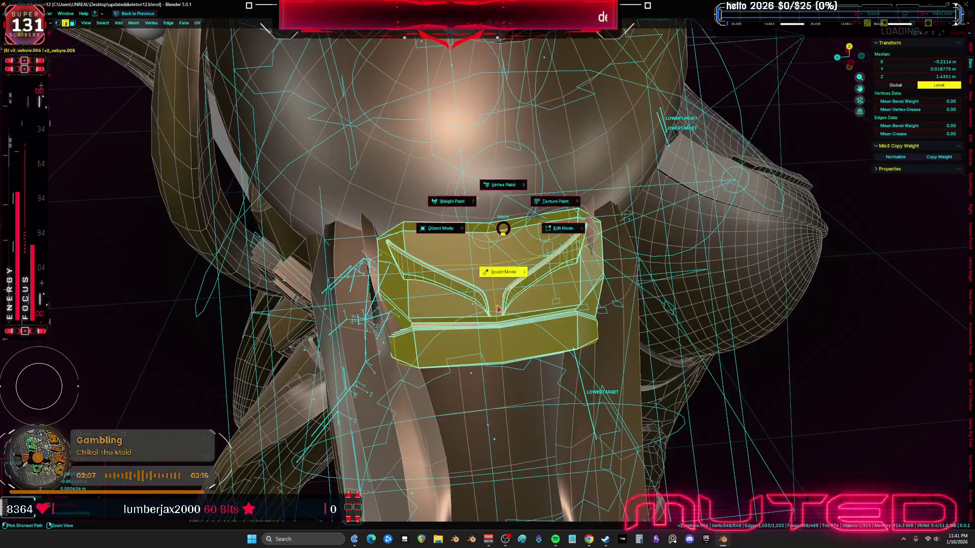
left_click(499, 308)
mouse_move(481, 180)
middle_mouse_down()
mouse_move(582, 195)
mouse_move(685, 272)
middle_mouse_up()
Step: Switch to Object Mode and back to Sculpt Mode via the Ctrl+Tab pie
key("ctrl+Tab")
left_click(533, 191)
key("ctrl+Tab")
middle_click_drag(663, 322, 640, 248)
Step: Sculpt the upper-arm plate so it sits under the shoulder ball
key("6")
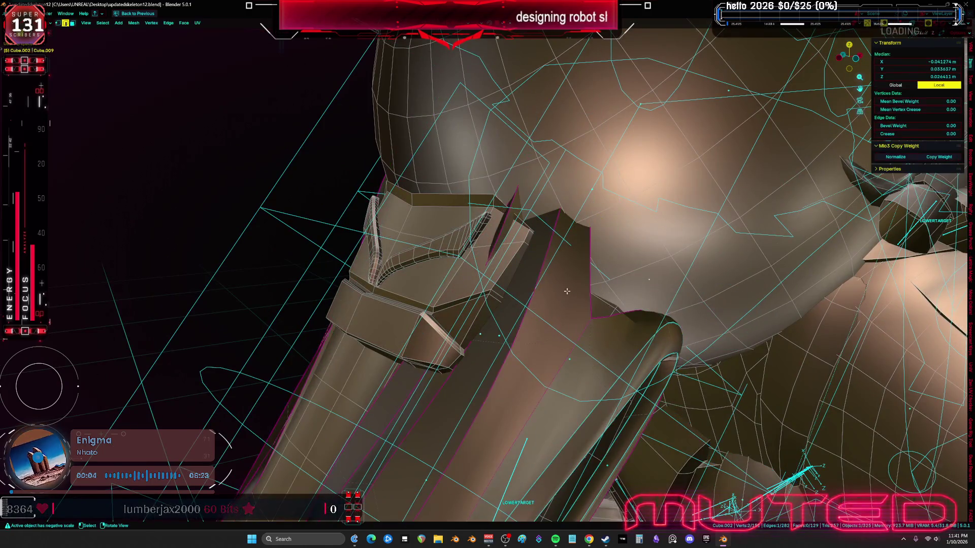
mouse_move(487, 304)
middle_mouse_down()
mouse_move(528, 275)
mouse_move(479, 332)
mouse_move(555, 253)
mouse_move(654, 247)
mouse_move(606, 247)
mouse_move(534, 312)
mouse_move(496, 309)
mouse_move(503, 315)
middle_mouse_up()
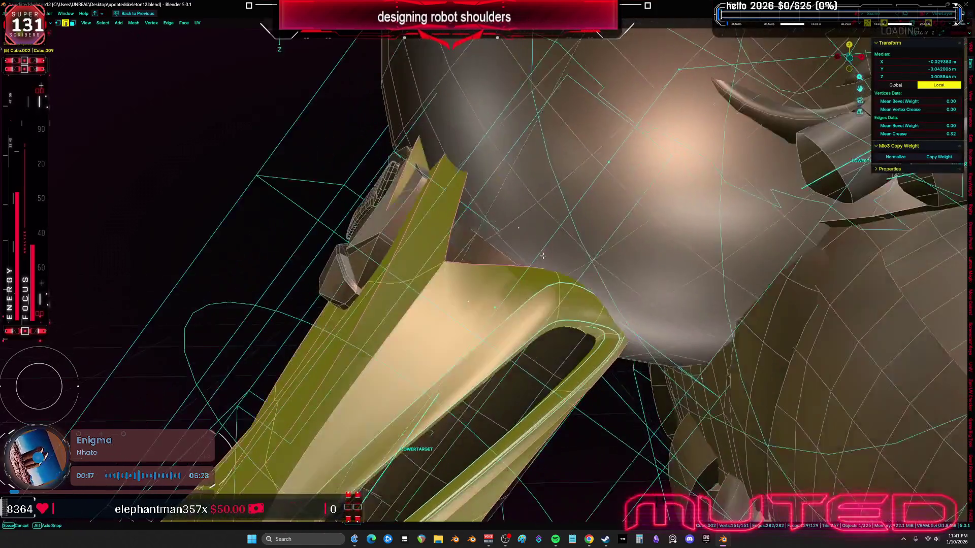
mouse_move(543, 255)
middle_mouse_down()
mouse_move(561, 278)
mouse_move(569, 260)
mouse_move(518, 206)
mouse_move(593, 294)
mouse_move(527, 274)
mouse_move(513, 287)
middle_mouse_up()
key("ctrl+Tab")
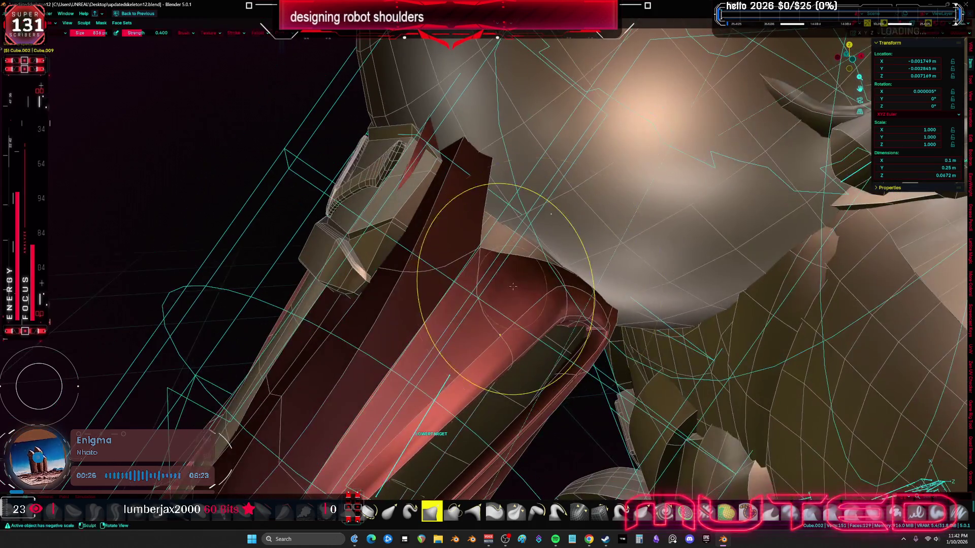
mouse_move(532, 250)
middle_mouse_down()
mouse_move(587, 315)
mouse_move(616, 250)
middle_mouse_up()
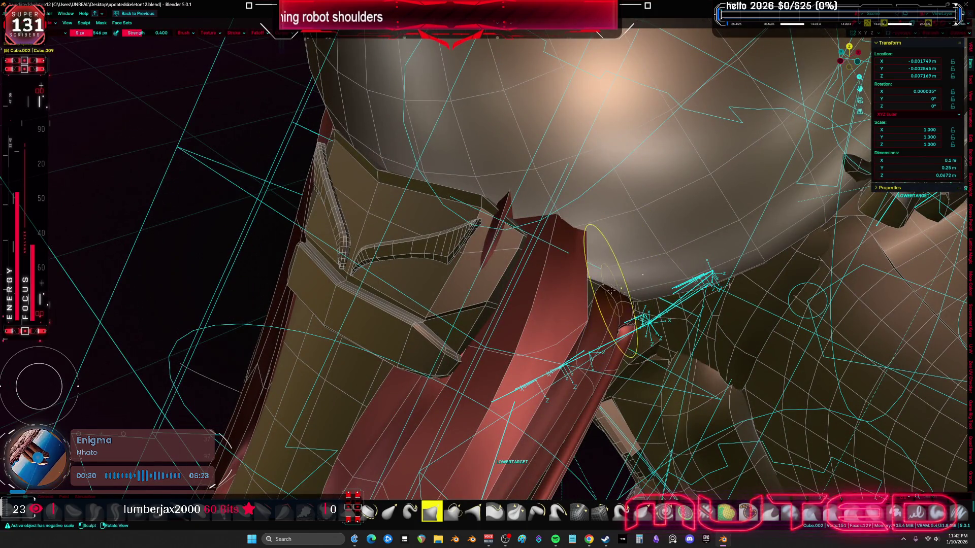
middle_click_drag(599, 288, 608, 287)
mouse_move(578, 255)
middle_mouse_down()
mouse_move(564, 247)
mouse_move(502, 267)
mouse_move(537, 264)
mouse_move(468, 189)
mouse_move(586, 247)
mouse_move(651, 366)
middle_mouse_up()
Step: Move one plate edge with G, then enable X-ray and select all vertices
left_click(527, 265)
key("g")
key("alt+z")
key("1")
key("a")
Step: Return to Object Mode and hide Sphere.010 to expose the turbine
key("Tab")
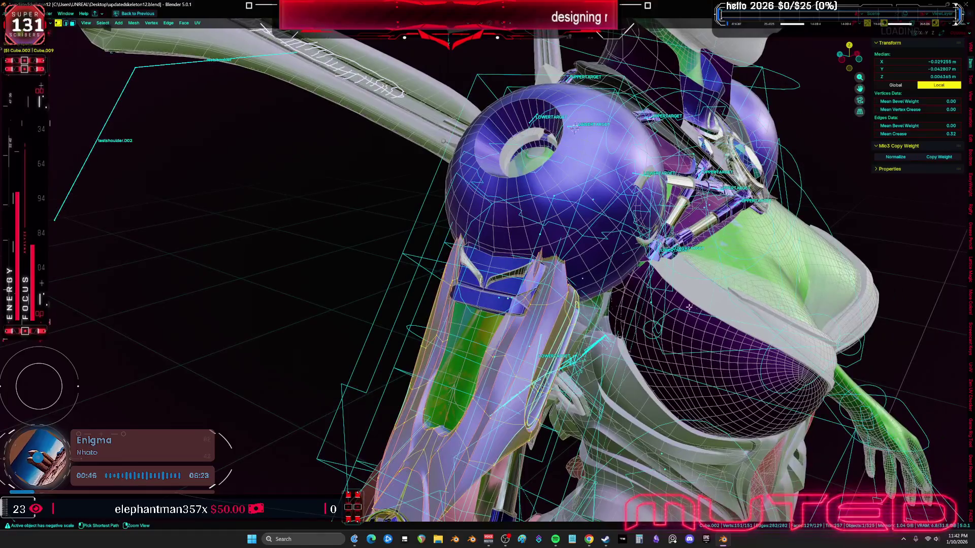
key("h")
mouse_move(577, 180)
middle_mouse_down()
mouse_move(631, 324)
mouse_move(666, 296)
mouse_move(525, 289)
mouse_move(578, 293)
middle_mouse_up()
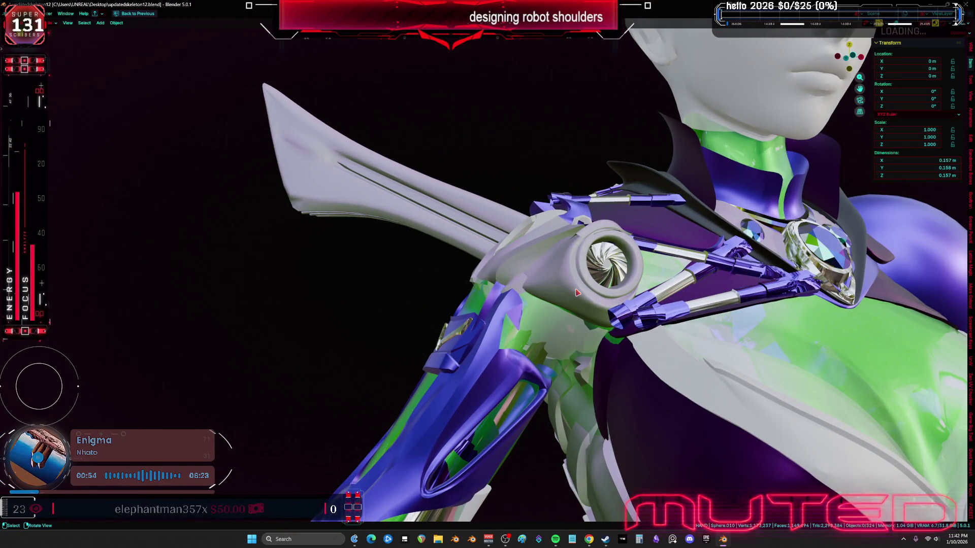
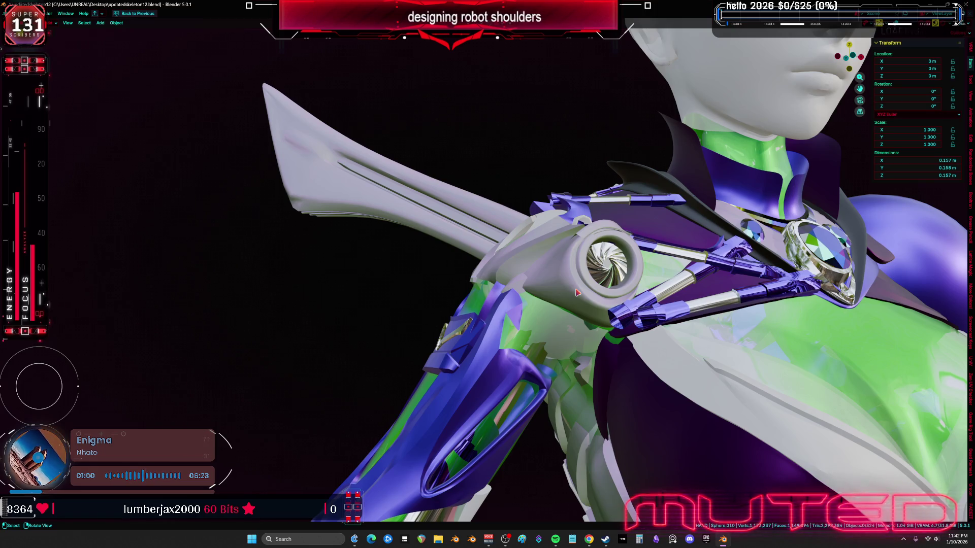
Step: Show the overlays and open the upper-arm bracket piece in Edit Mode
middle_click_drag(625, 300, 637, 188)
key("shift+alt+z")
scroll(531, 262, "down", 4)
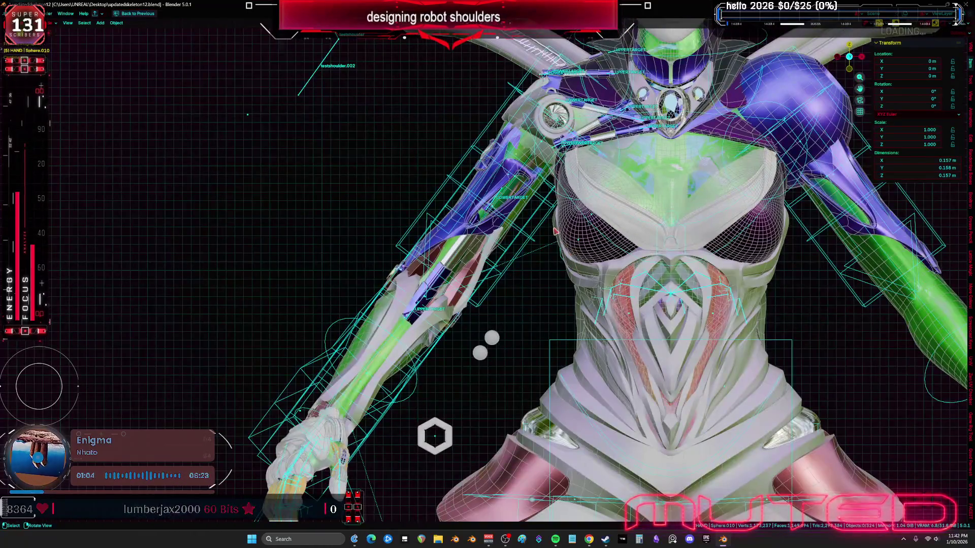
scroll(518, 256, "up", 4)
left_click(509, 258)
key("Tab")
scroll(510, 257, "up", 3)
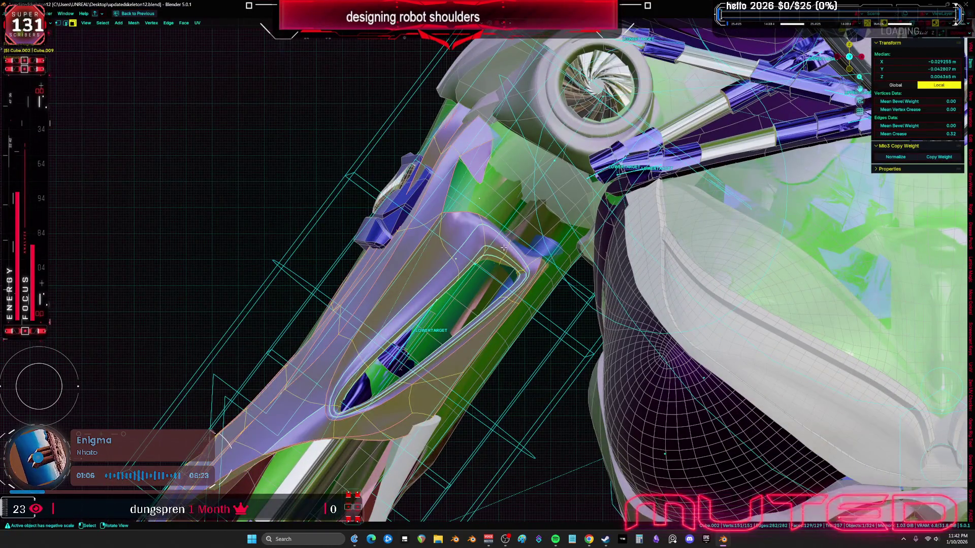
Step: Raise one face of the bracket higher along the Y axis
left_click(504, 247)
scroll(528, 239, "up", 3)
key("g")
key("y")
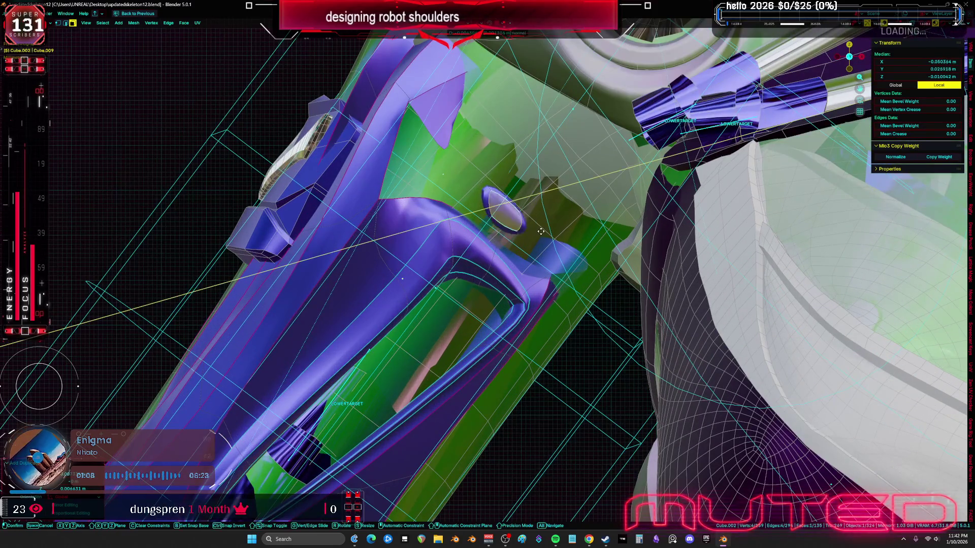
left_click(623, 205)
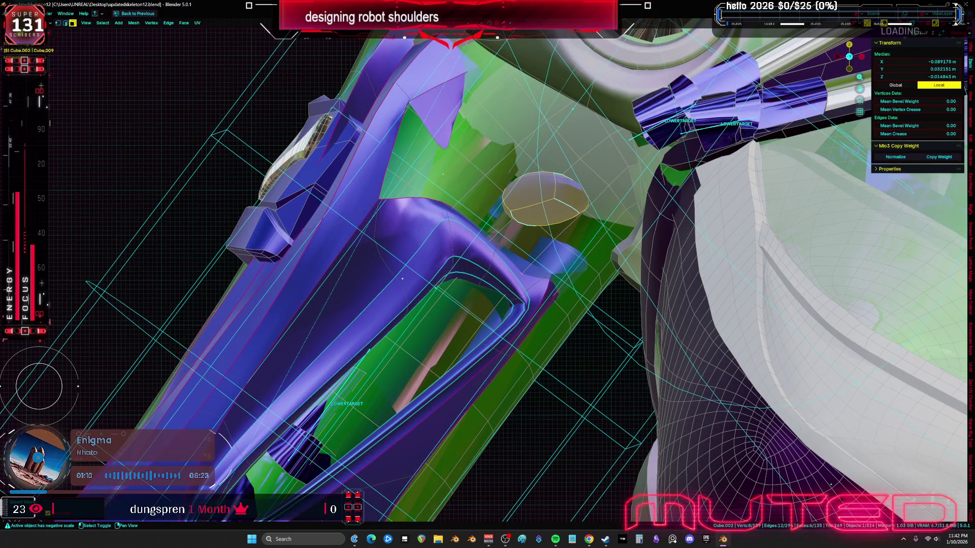
Step: Give the part a full edge crease of 1 for sharp box edges
key("shift+e")
left_click(909, 213)
middle_click_drag(856, 115, 580, 249)
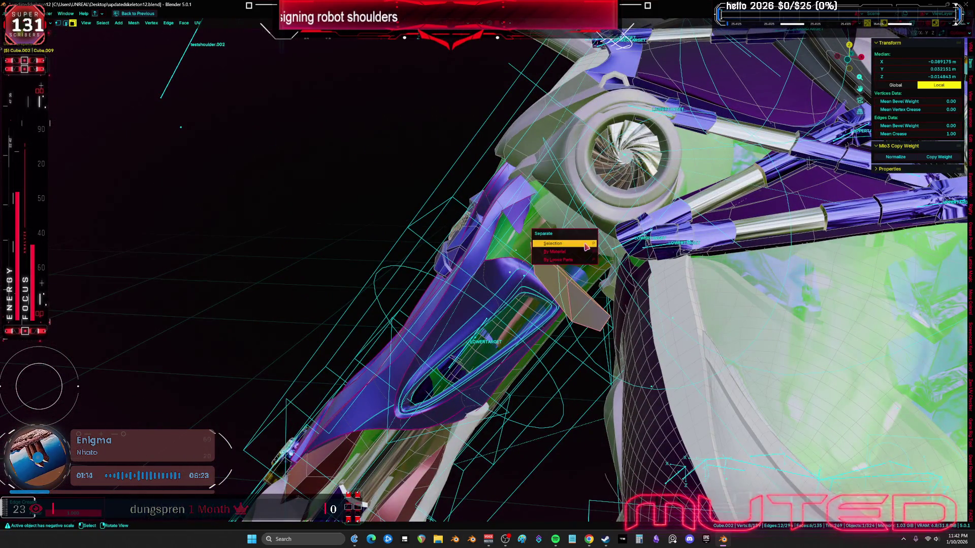
Step: Separate the creased box into its own object and rotate it -78.5° upright
left_click(585, 244)
key("Tab")
left_click(590, 303)
key("Tab")
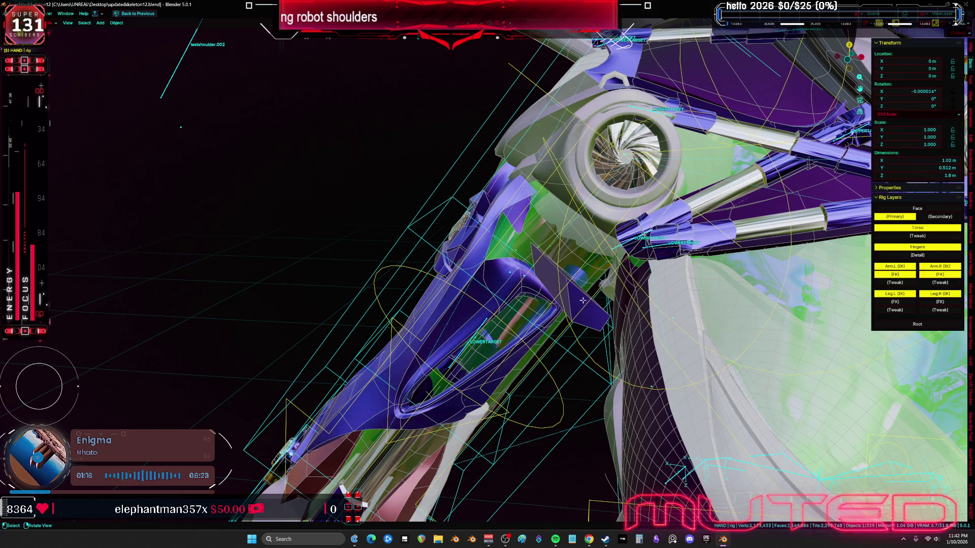
key("r")
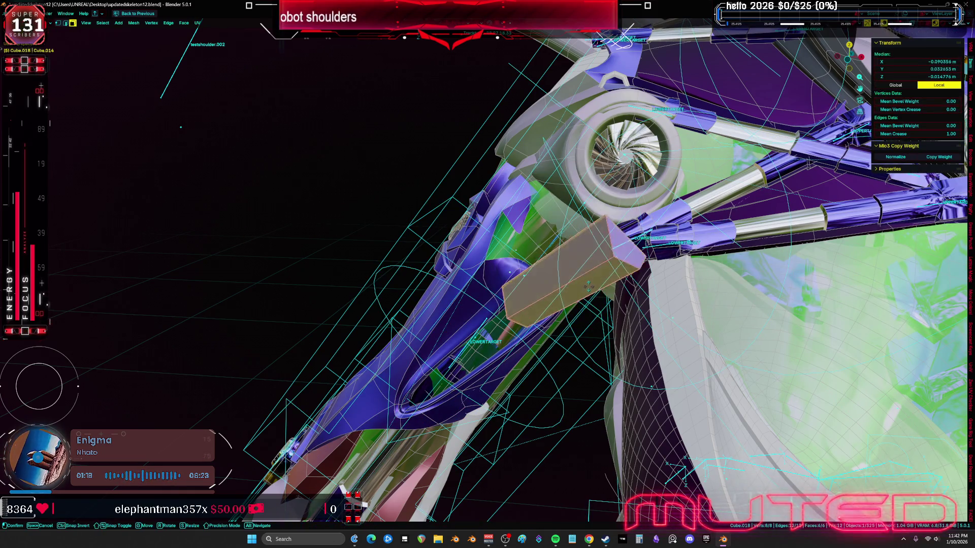
left_click(767, 240)
left_click(744, 265)
Step: Tumble the box with trackball rotation into a tilt beside the shoulder turbine
key("period")
key("r")
key("r")
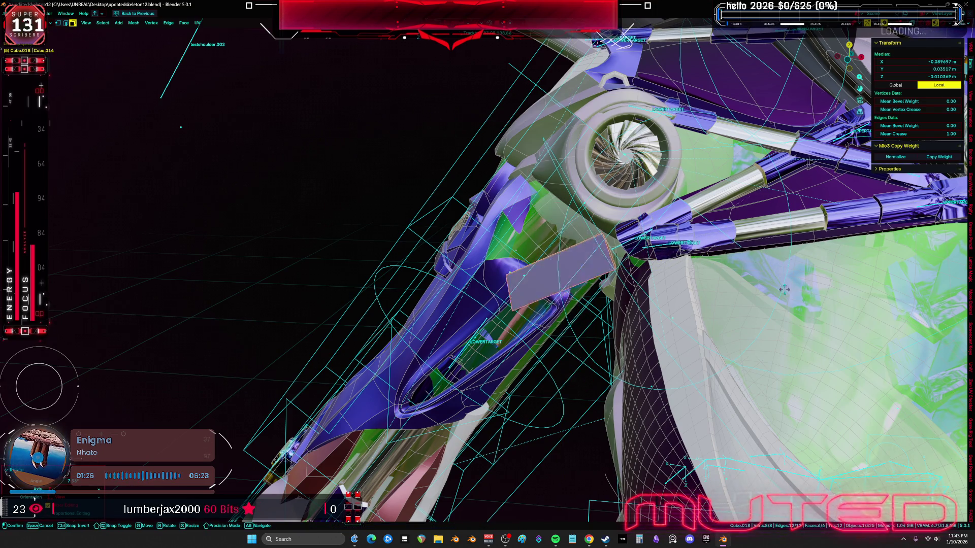
key("r")
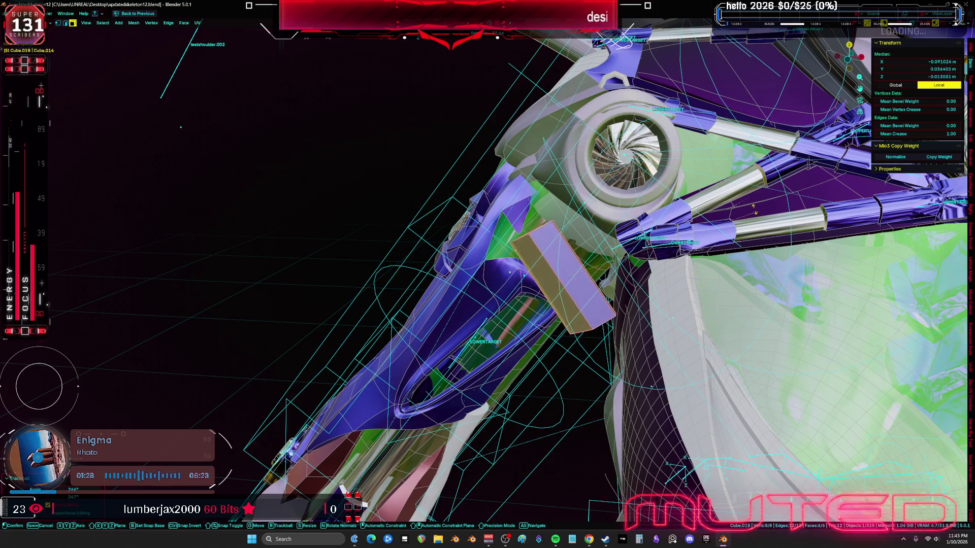
key("r")
key("Return")
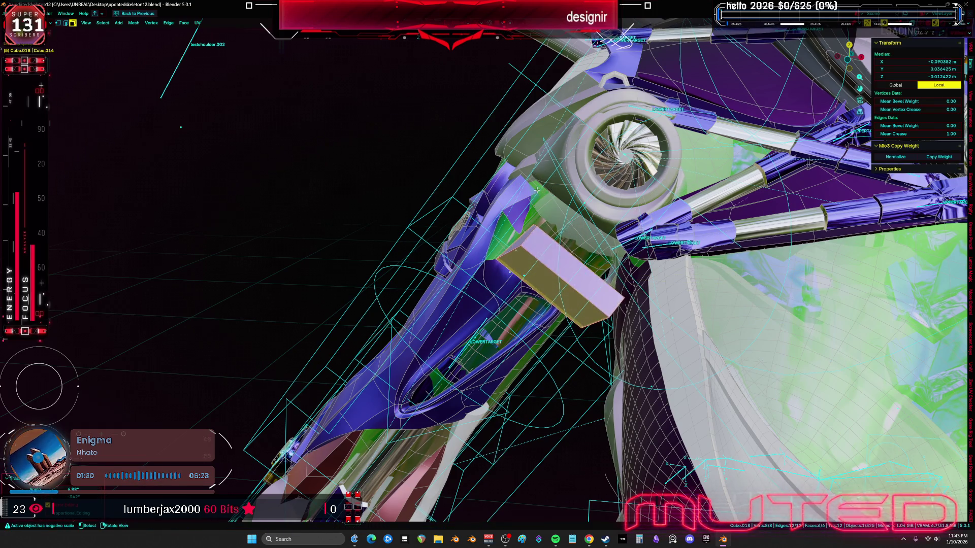
mouse_move(634, 330)
middle_mouse_down()
mouse_move(743, 344)
mouse_move(550, 327)
mouse_move(674, 259)
mouse_move(660, 330)
mouse_move(665, 360)
mouse_move(553, 271)
mouse_move(507, 284)
mouse_move(543, 275)
mouse_move(553, 259)
mouse_move(557, 268)
middle_mouse_up()
key("g")
Step: Move, resize and rotate the block into place on the upper arm
left_click(553, 325)
key("g")
left_click(660, 346)
key("s")
left_click(553, 271)
key("g")
key("r")
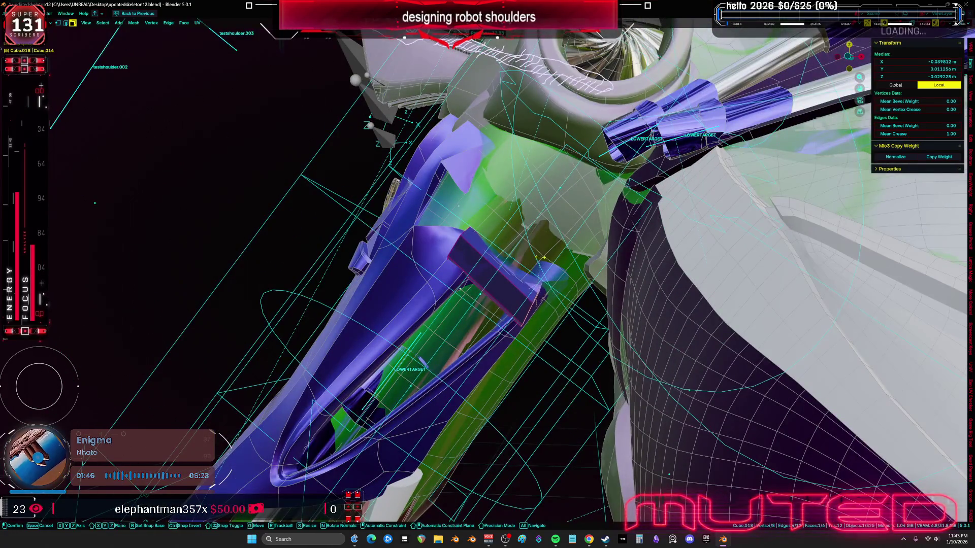
left_click(540, 258)
key("g")
Step: Fine-tune the block's vertices and position below the shoulder turbine
mouse_move(558, 244)
middle_mouse_down()
mouse_move(640, 267)
mouse_move(675, 309)
middle_mouse_up()
key("g")
left_click(485, 254)
scroll(457, 251, "up", 5)
scroll(474, 237, "down", 5)
middle_click_drag(474, 237, 523, 226)
key("g")
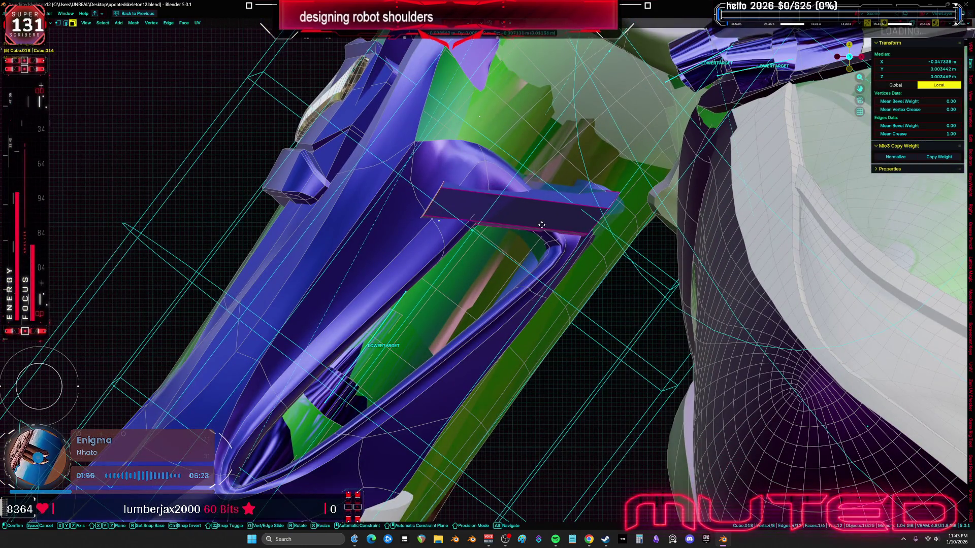
scroll(548, 221, "up", 3, "alt")
left_click(586, 218)
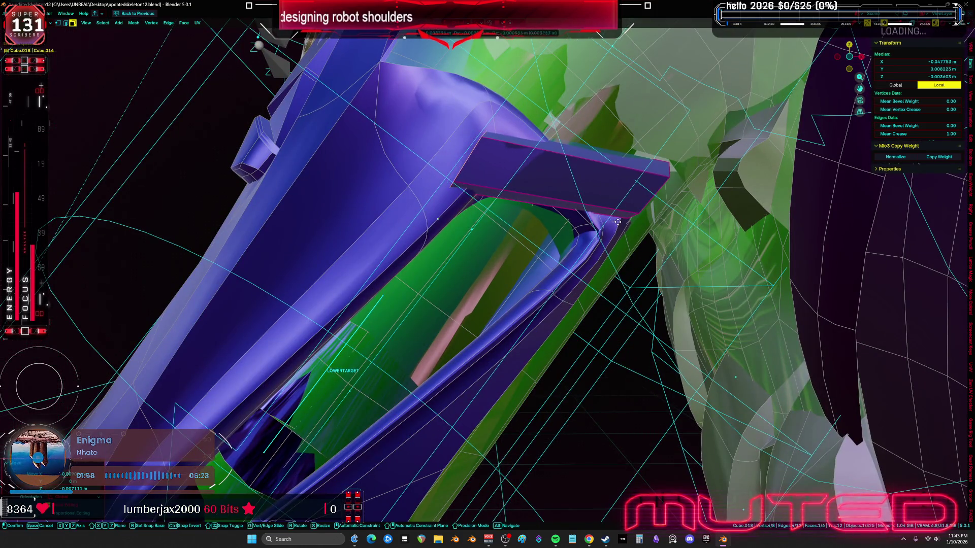
middle_click_drag(586, 218, 609, 223)
Step: Extrude the end face twice to form an angled upward segment
key("e")
left_click(535, 200)
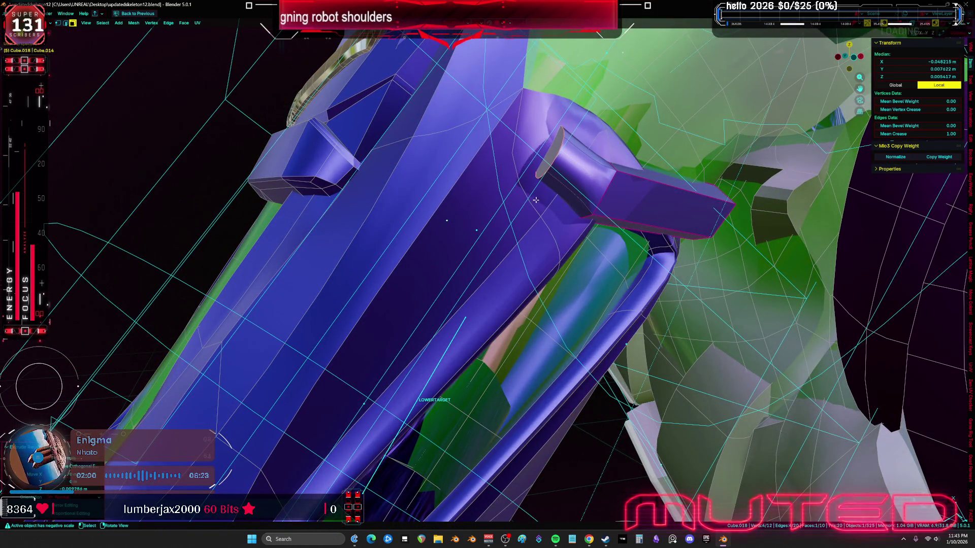
middle_click_drag(562, 200, 599, 284)
key("g")
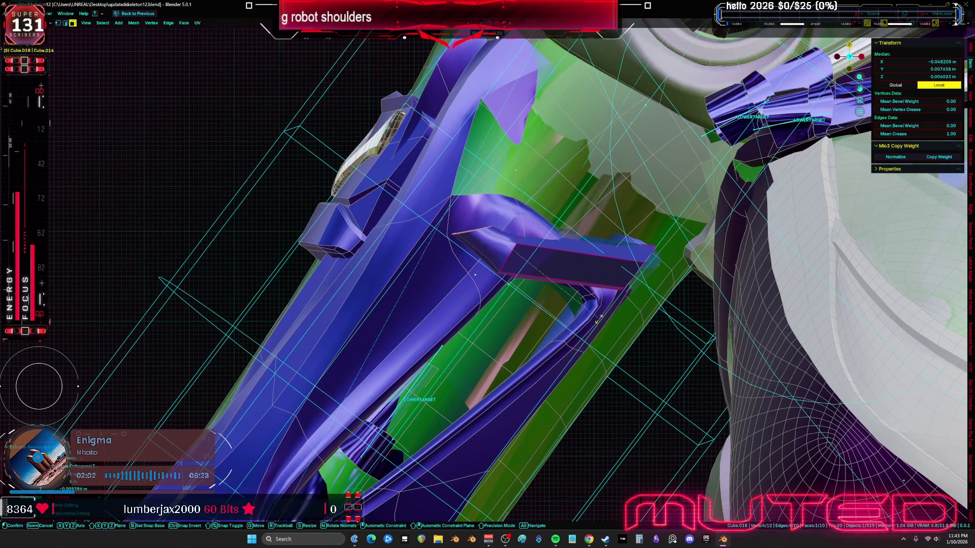
left_click(601, 290)
key("e")
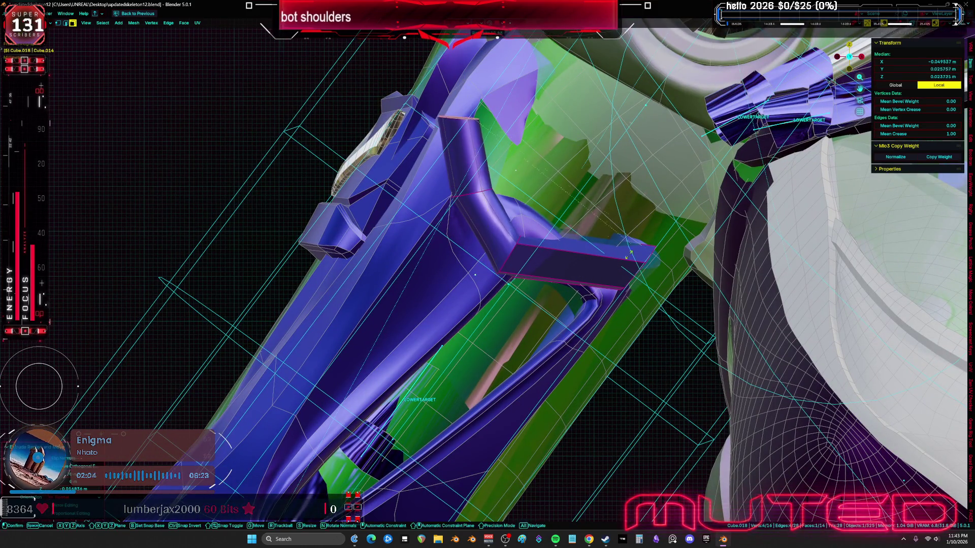
left_click(641, 250)
Step: Reposition the whole bracket and thicken its faces with Shrink/Fatten
key("g")
key("Return")
key("a")
key("g")
left_click(756, 295)
middle_click_drag(756, 294, 556, 278)
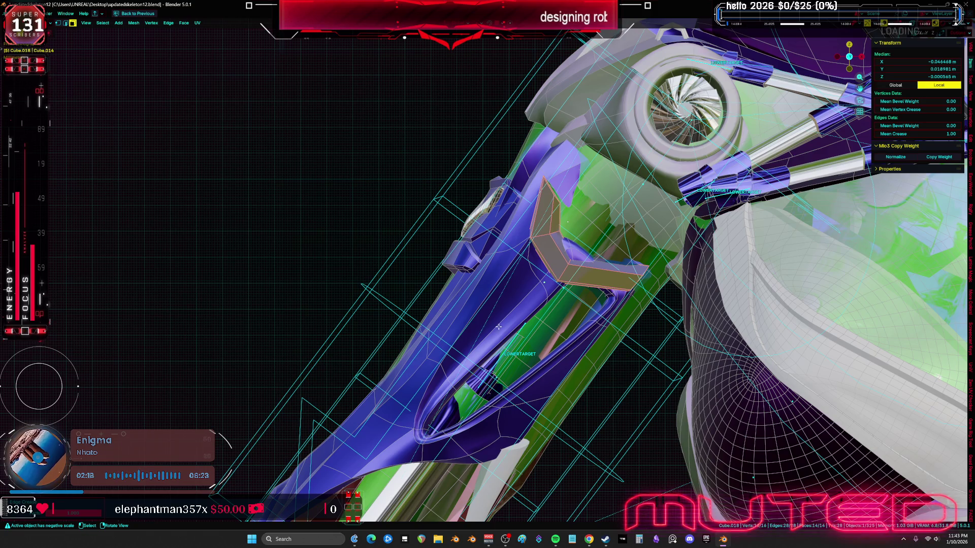
key("alt+s")
left_click(697, 345)
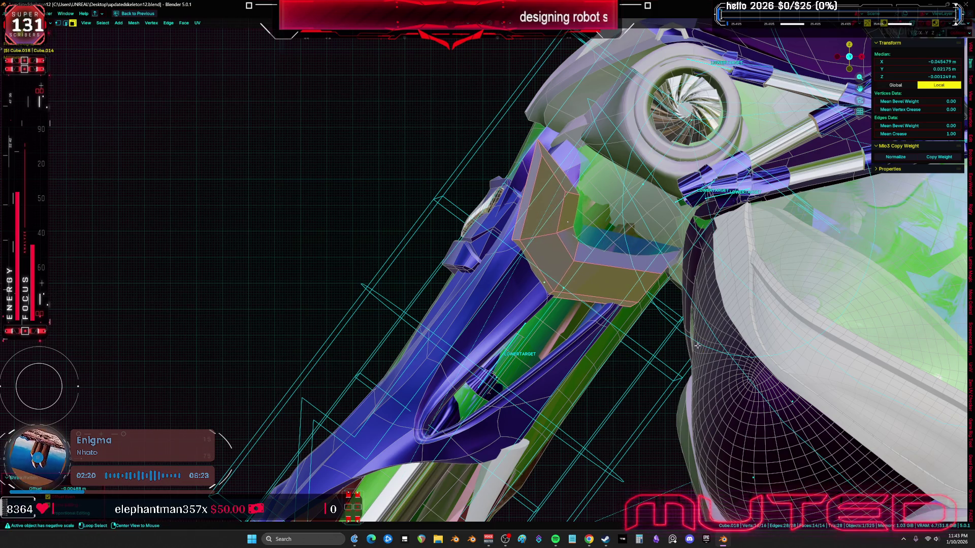
Step: Hide overlays to review the shaded bracket, then return to Object Mode and zoom out
key("shift+alt+z")
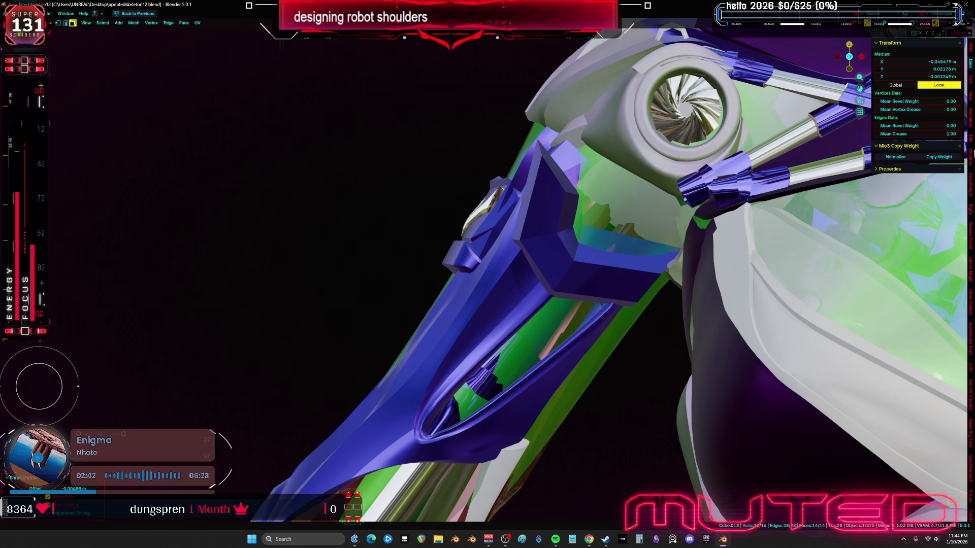
key("Tab")
scroll(597, 223, "down", 5)
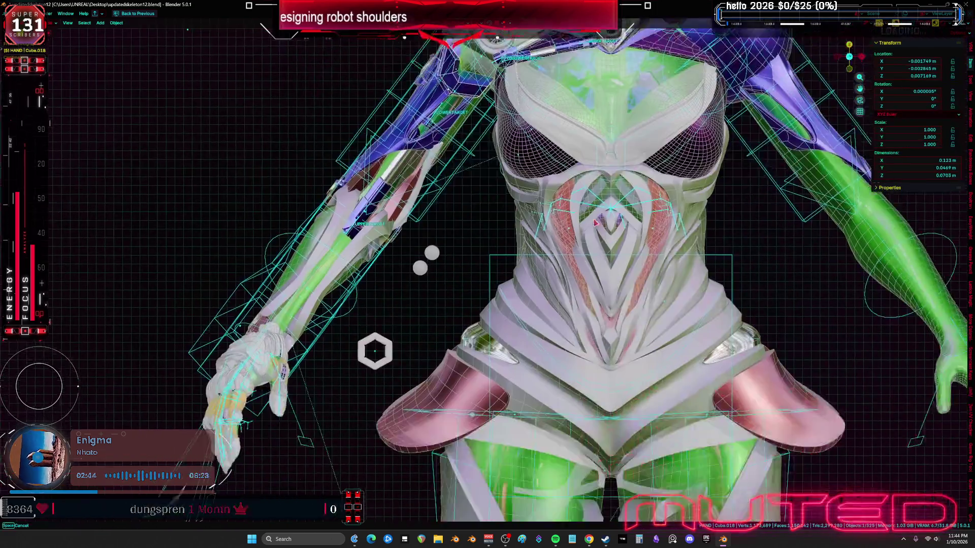
Step: Select the ball-ended piston rod at the ankle and pull it off the leg
scroll(596, 223, "down", 15, "shift")
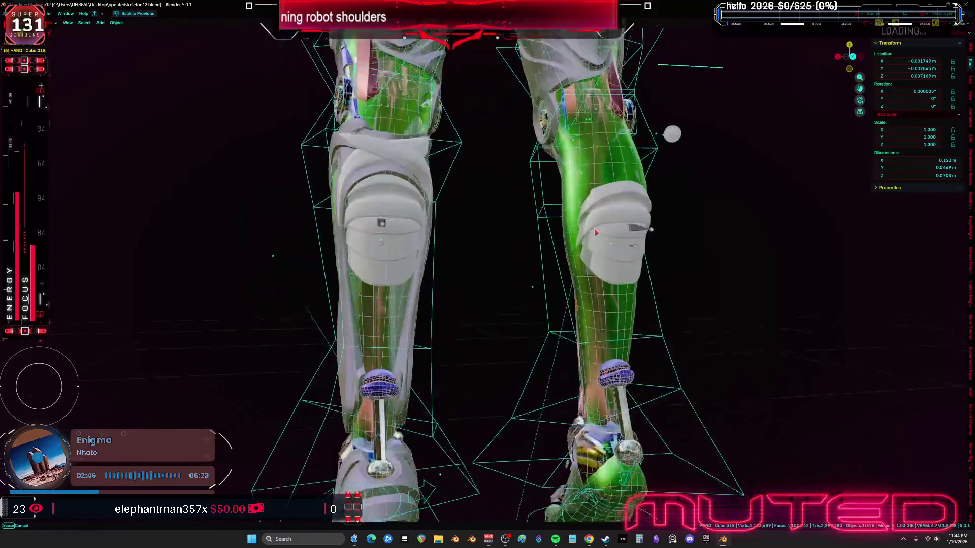
scroll(596, 232, "up", 4)
scroll(583, 276, "down", 8, "shift")
left_click(463, 346)
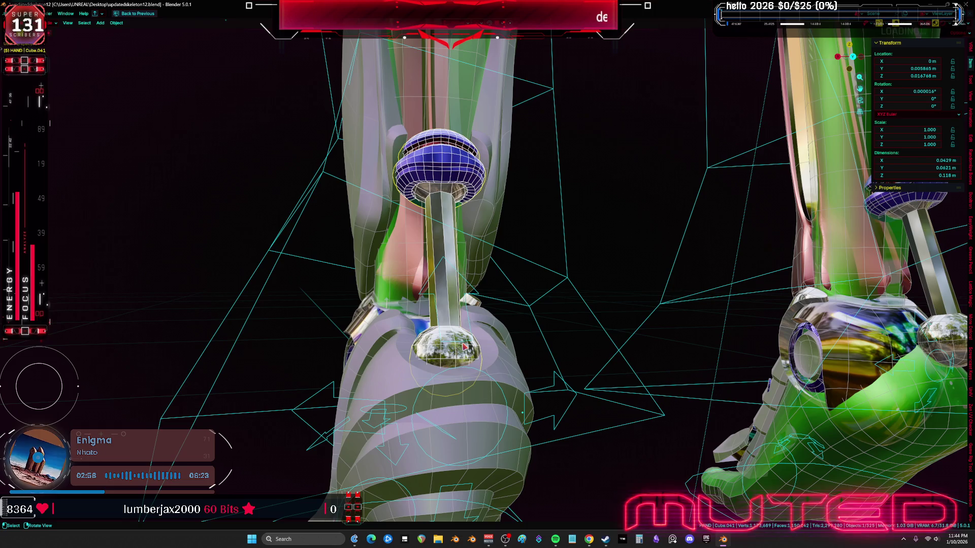
middle_click_drag(472, 318, 616, 300)
left_click_drag(615, 299, 666, 282)
Step: In front orthographic view, move the piston rod beside the chest
key("KP_1")
scroll(667, 283, "down", 10)
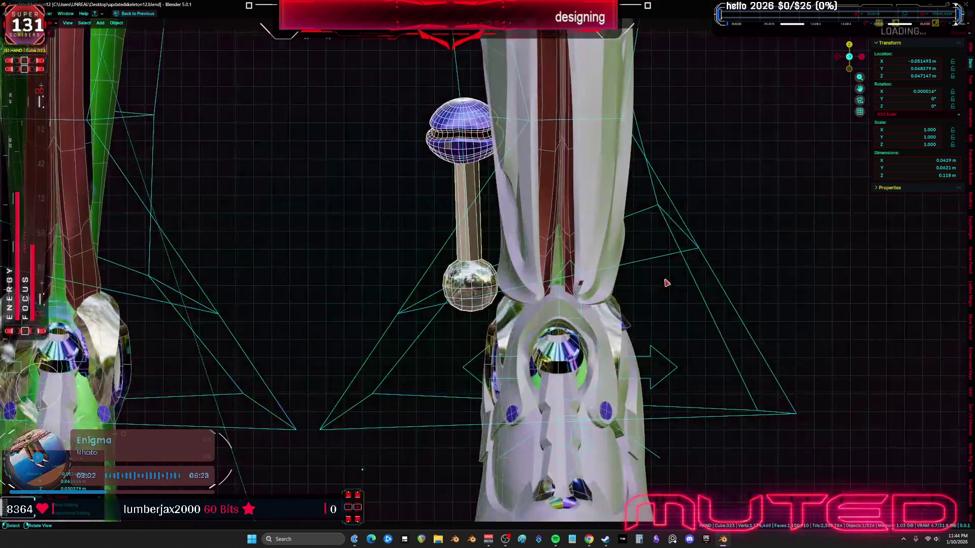
key("g")
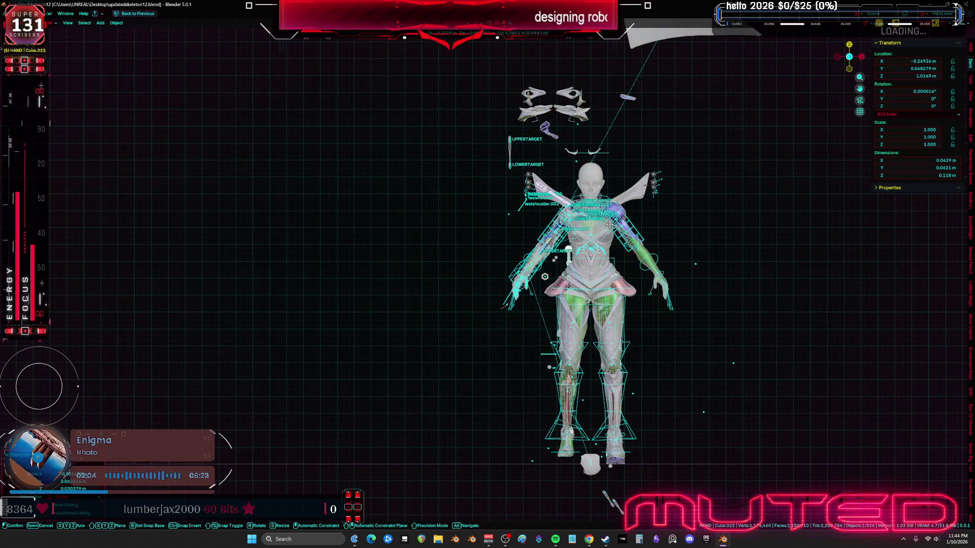
scroll(712, 385, "up", 10, "alt")
scroll(713, 385, "down", 5, "alt")
middle_click_drag(712, 385, 726, 364, "alt")
Step: Cancel the rotation and slide the piston's joint into place in Edit Mode
key("r")
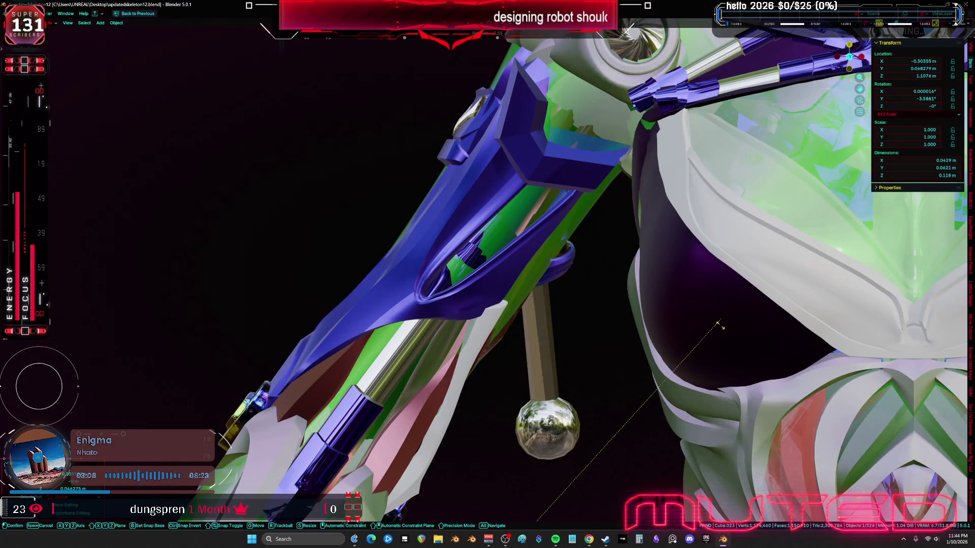
right_click(711, 372)
key("shift+alt+z")
key("Tab")
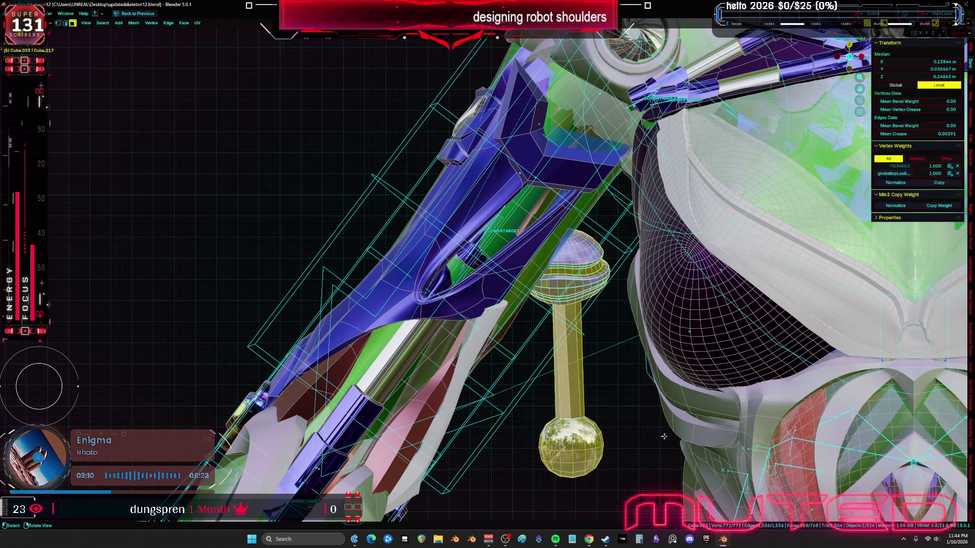
key("g")
mouse_move(670, 264)
middle_mouse_down("alt")
mouse_move(621, 205)
mouse_move(611, 256)
middle_mouse_up("alt")
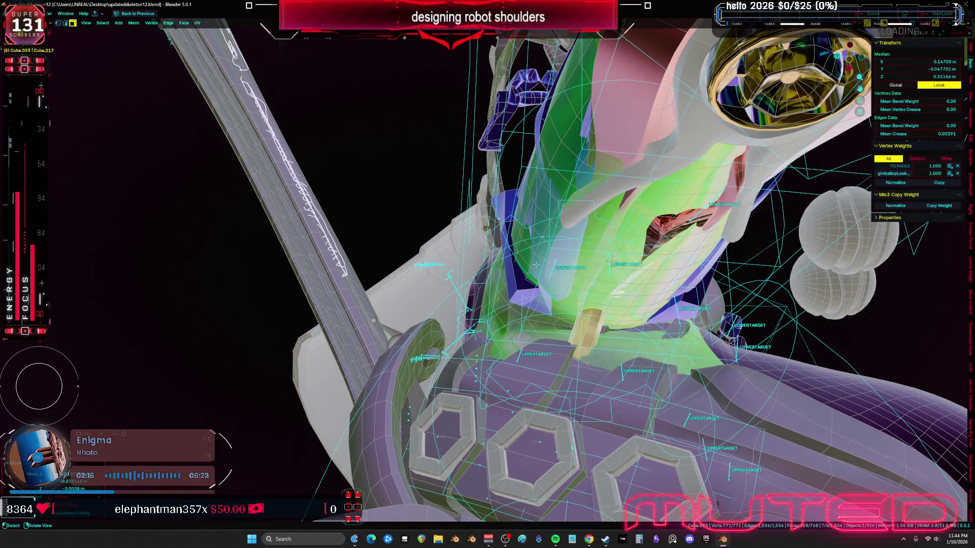
mouse_move(536, 264)
middle_mouse_down()
mouse_move(529, 379)
mouse_move(628, 366)
middle_mouse_up()
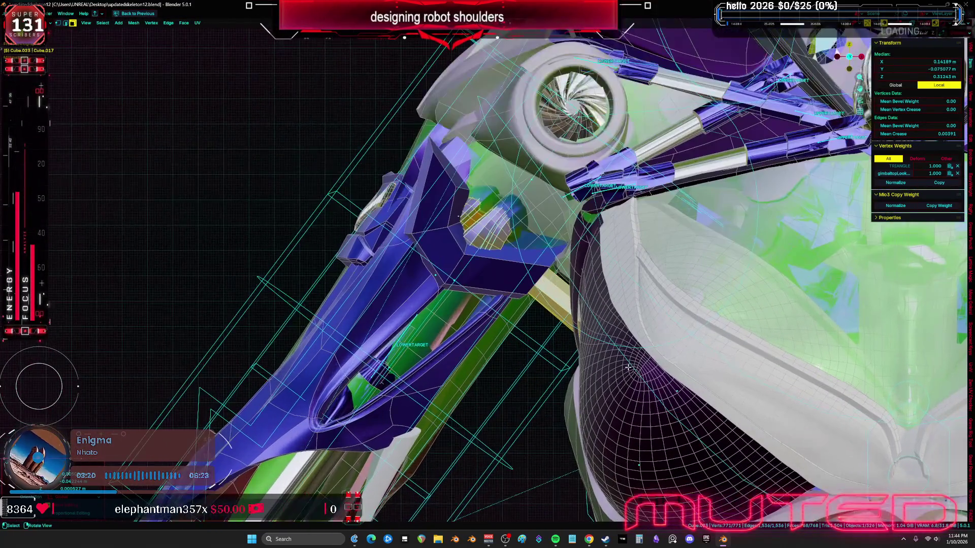
key("g")
key("g")
key("shift+alt+z")
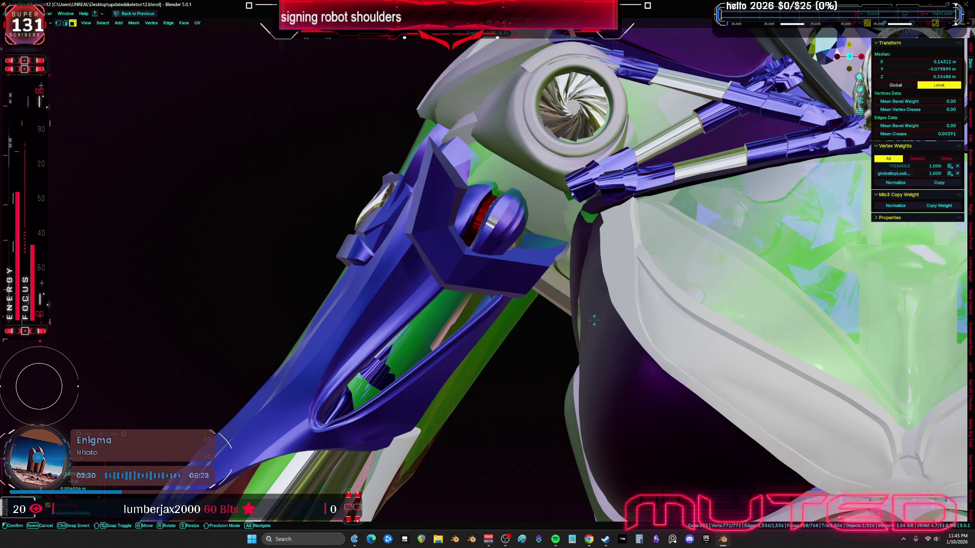
key("g")
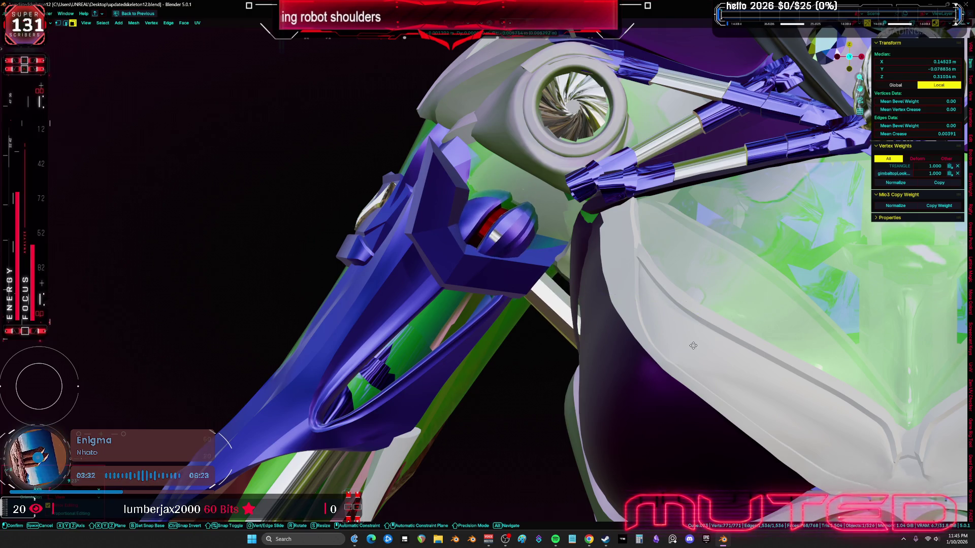
left_click(693, 345)
Step: In wireframe, rotate, shrink and reposition the piston near the arm joint
mouse_move(693, 345)
middle_mouse_down()
mouse_move(614, 318)
mouse_move(574, 367)
middle_mouse_up()
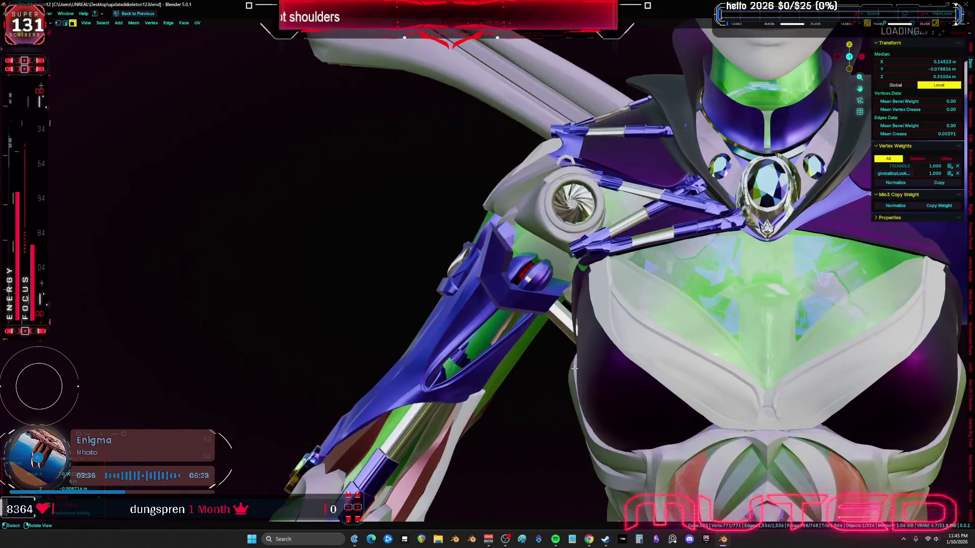
key("shift+z")
scroll(574, 367, "up", 3)
key("g")
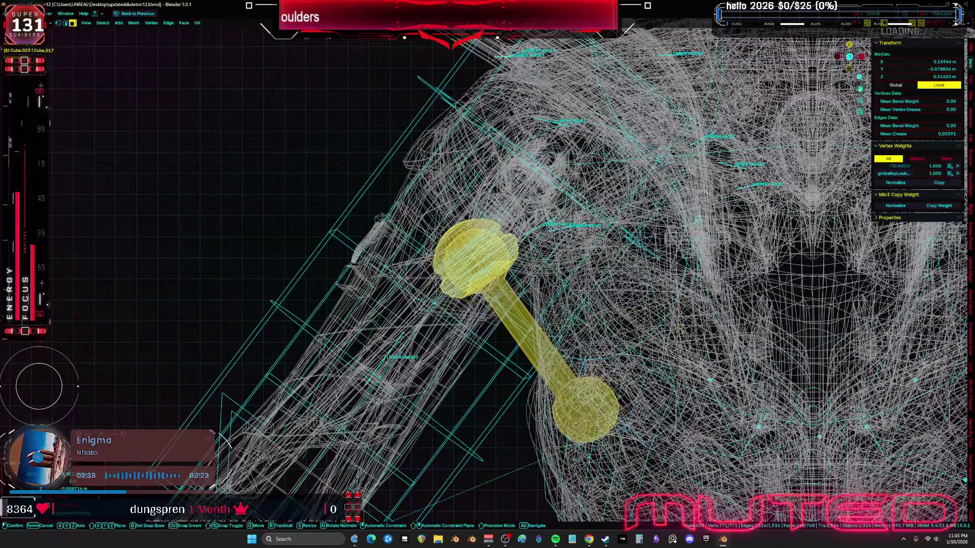
left_click(675, 326)
key("s")
left_click(629, 303)
key("g")
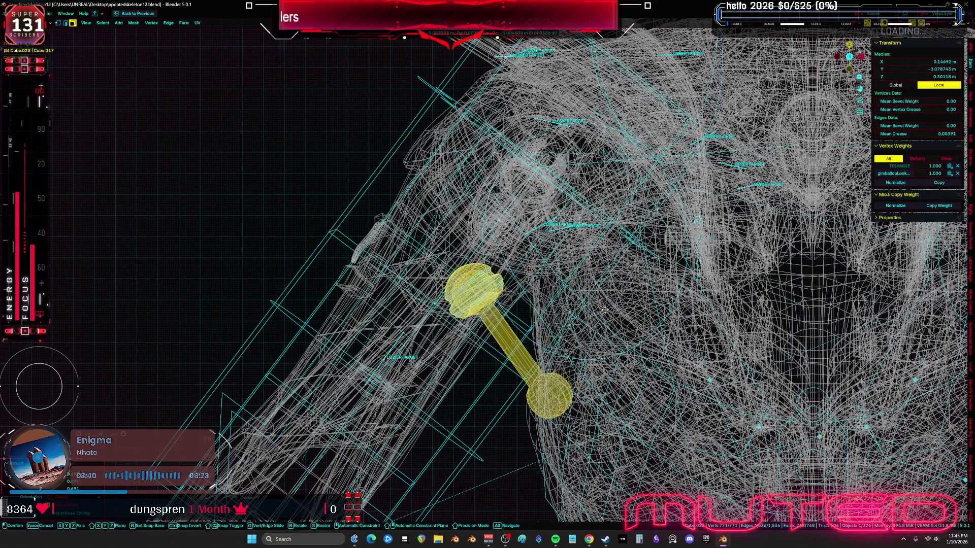
left_click(604, 310)
key("shift+z")
mouse_move(604, 309)
middle_mouse_down()
mouse_move(550, 279)
mouse_move(588, 250)
middle_mouse_up()
Step: Shift the piston along the Y axis toward the arm joint
key("g")
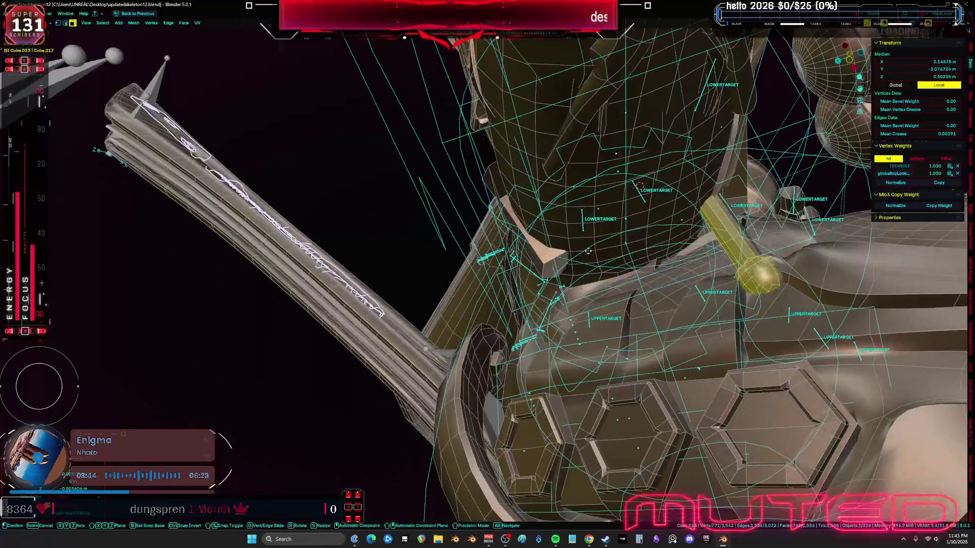
key("y")
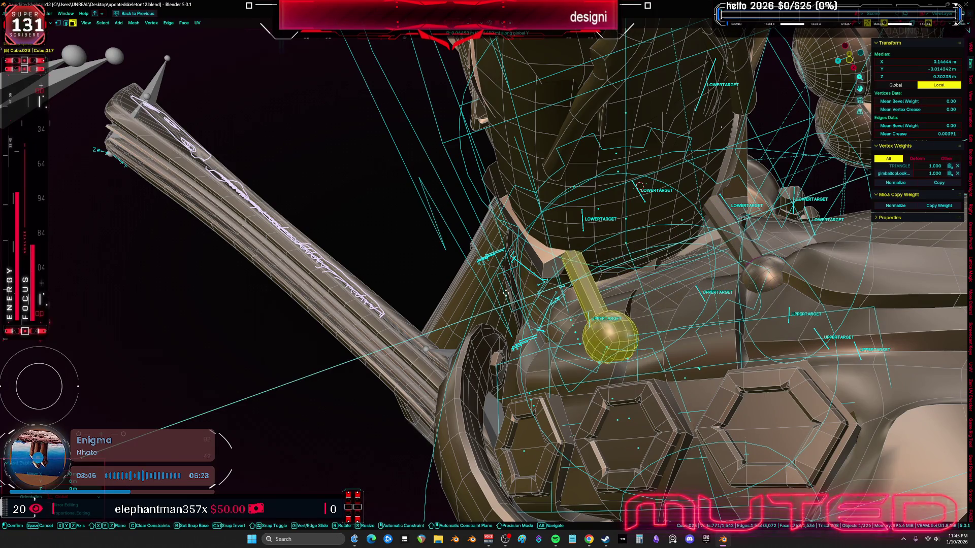
left_click(505, 293)
middle_click_drag(506, 293, 577, 343)
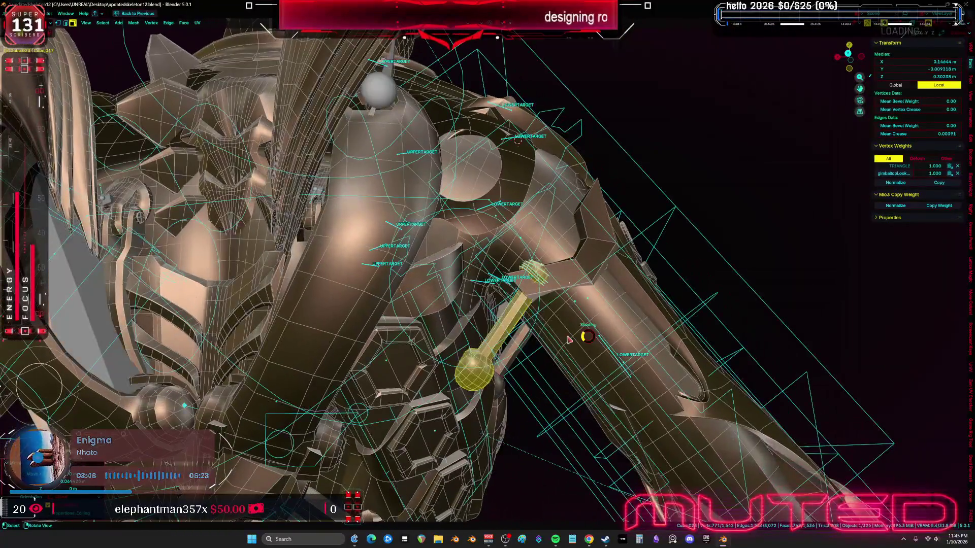
Step: Check the piston in wireframe and Material Preview, then set its end against the blue bracket
left_click(569, 339)
middle_click_drag(623, 319, 651, 274)
key("z")
left_click(651, 317)
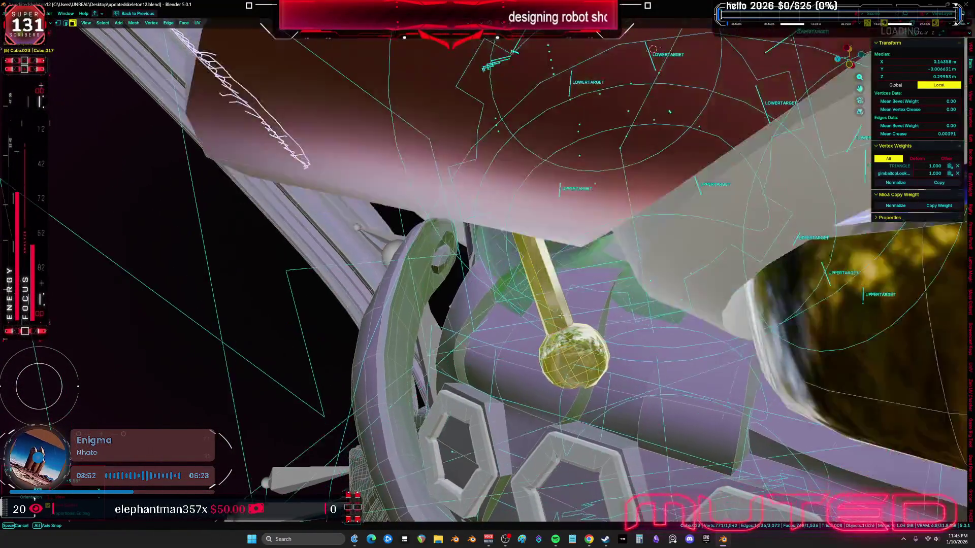
middle_click_drag(616, 242, 654, 330)
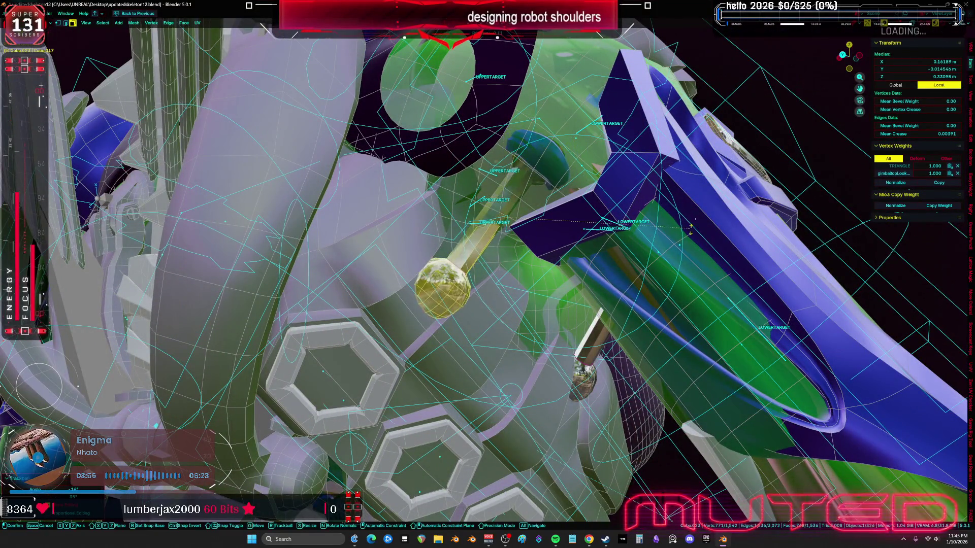
left_click(719, 310)
middle_click_drag(719, 310, 622, 290)
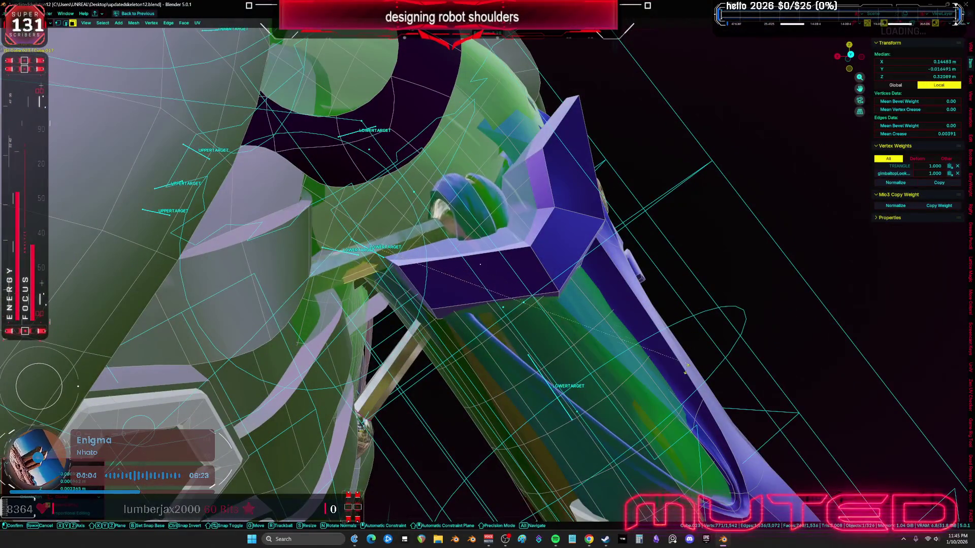
middle_click_drag(668, 392, 647, 368)
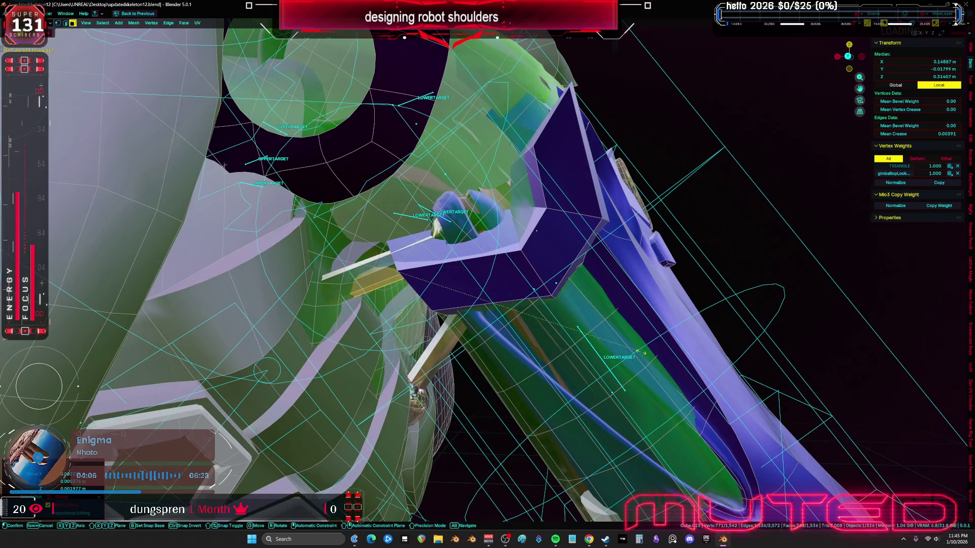
key("g")
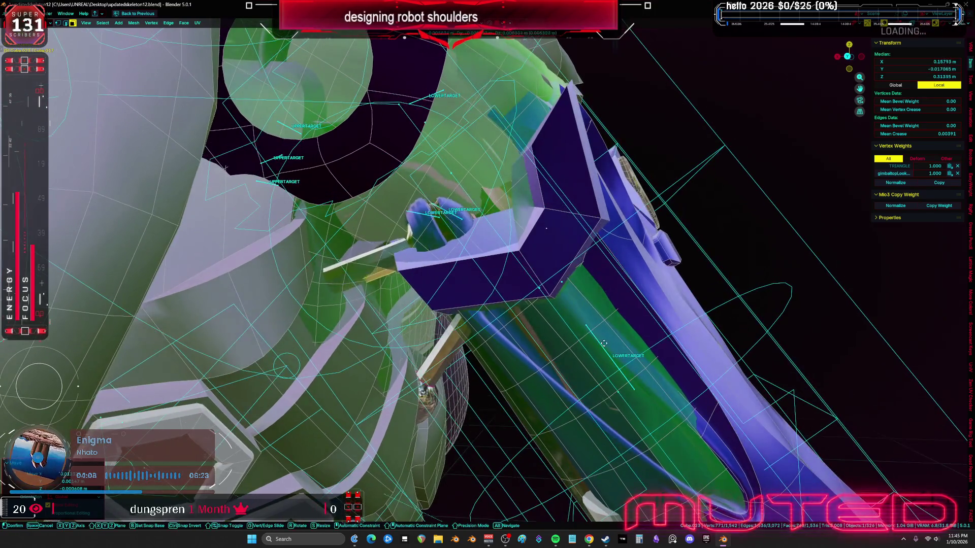
mouse_move(627, 331)
middle_mouse_down()
mouse_move(633, 317)
mouse_move(671, 322)
mouse_move(685, 337)
mouse_move(654, 332)
mouse_move(627, 345)
mouse_move(659, 317)
mouse_move(487, 293)
mouse_move(676, 279)
mouse_move(691, 322)
mouse_move(625, 296)
mouse_move(571, 334)
mouse_move(507, 330)
middle_mouse_up()
Step: Delete the extra blue shoulder sphere in Object Mode
key("r")
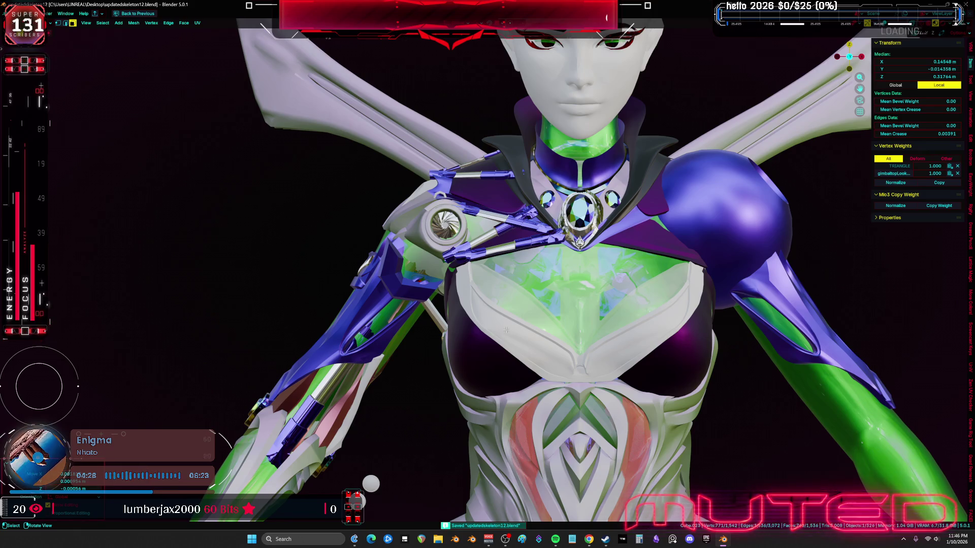
key("shift+alt+z")
scroll(578, 300, "up", 6)
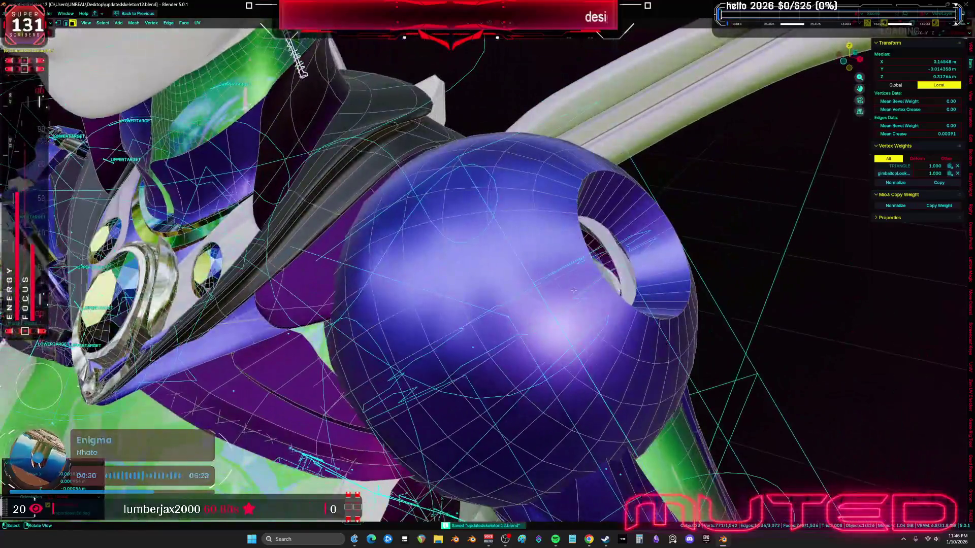
left_click(426, 261)
key("Delete")
mouse_move(502, 305)
middle_mouse_down()
mouse_move(519, 316)
mouse_move(542, 276)
middle_mouse_up()
key("shift+alt+z")
Step: Temporarily hide the green dome, reveal everything, and select the remaining shoulder sphere
left_click(561, 305)
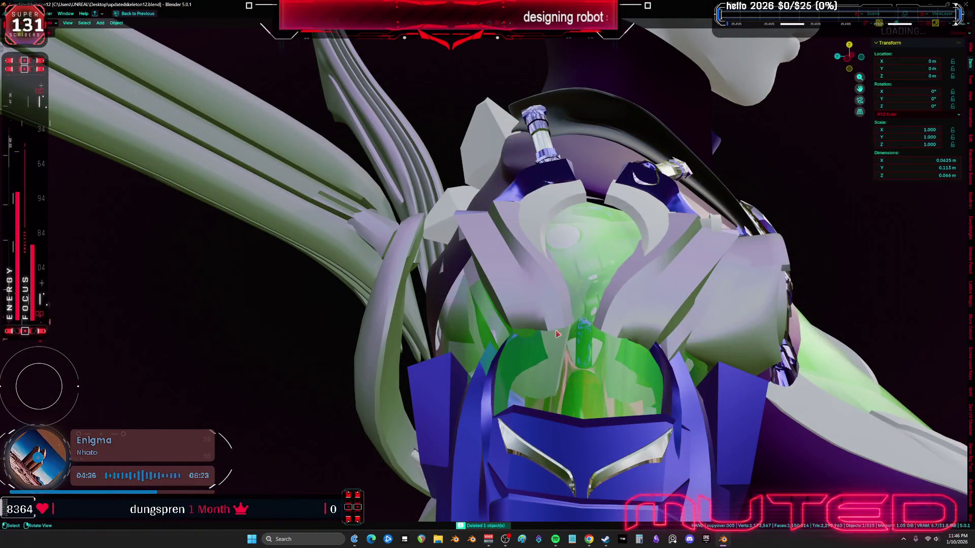
key("h")
middle_click_drag(548, 306, 522, 305)
key("alt+h")
scroll(520, 318, "down", 3)
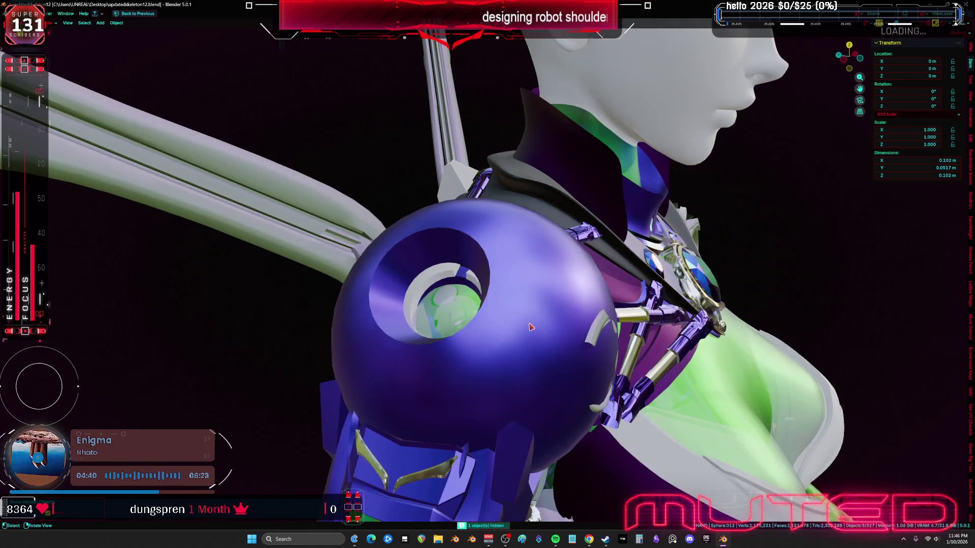
left_click(533, 328)
key("shift+alt+z")
Step: Scale the whole sphere mesh down twice to about 0.094 m to fit the socket
key("Tab")
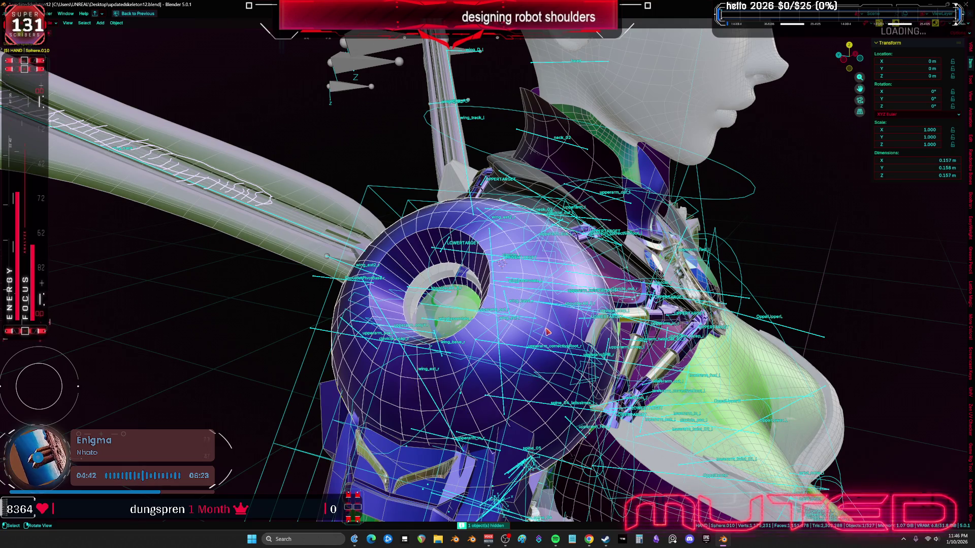
key("a")
key("s")
middle_click_drag(501, 262, 758, 345)
left_click(660, 340)
mouse_move(660, 340)
middle_mouse_down()
mouse_move(558, 325)
mouse_move(669, 338)
middle_mouse_up()
scroll(669, 338, "up", 3)
key("s")
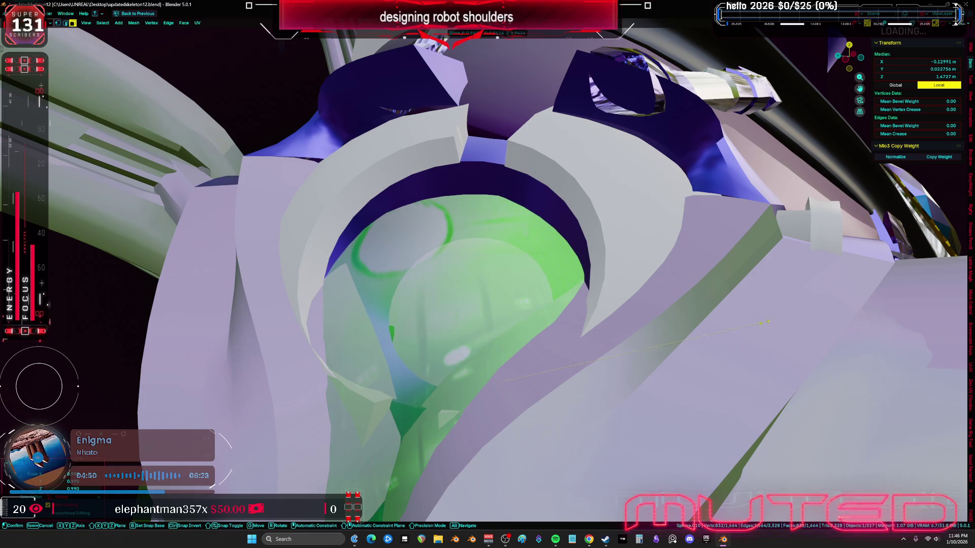
left_click(759, 325)
middle_click_drag(759, 325, 603, 324)
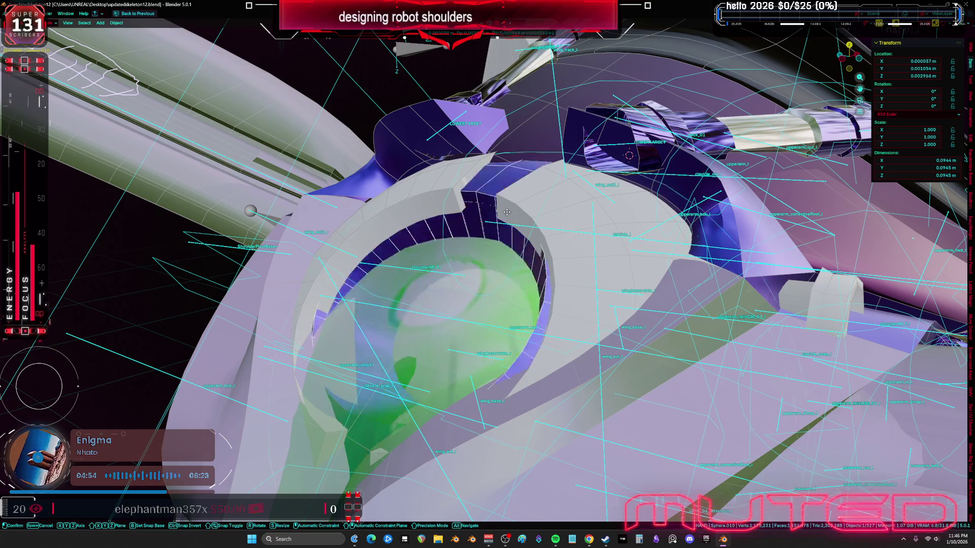
Step: Delete the selected edge loop and return to Object Mode
right_click(511, 257)
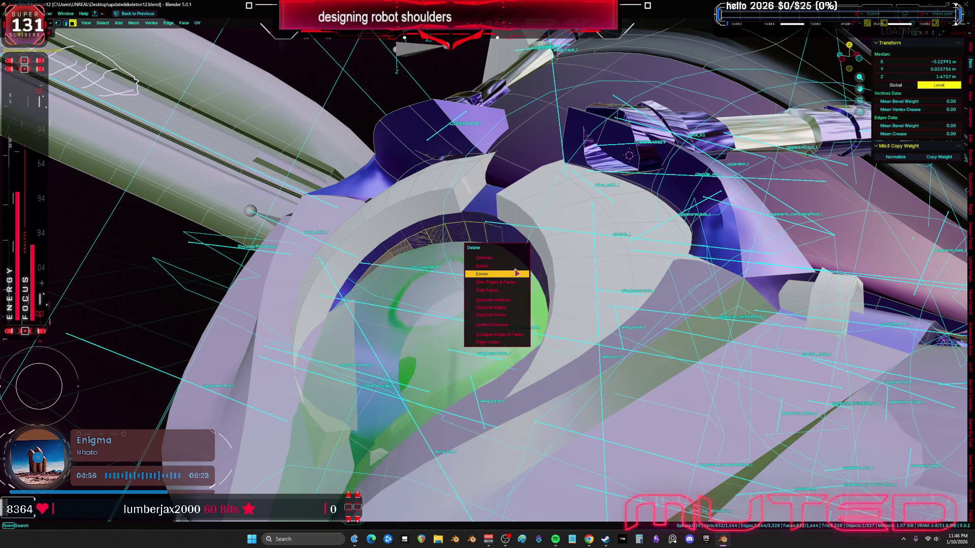
left_click(511, 259)
key("ctrl+Tab")
left_click(589, 289)
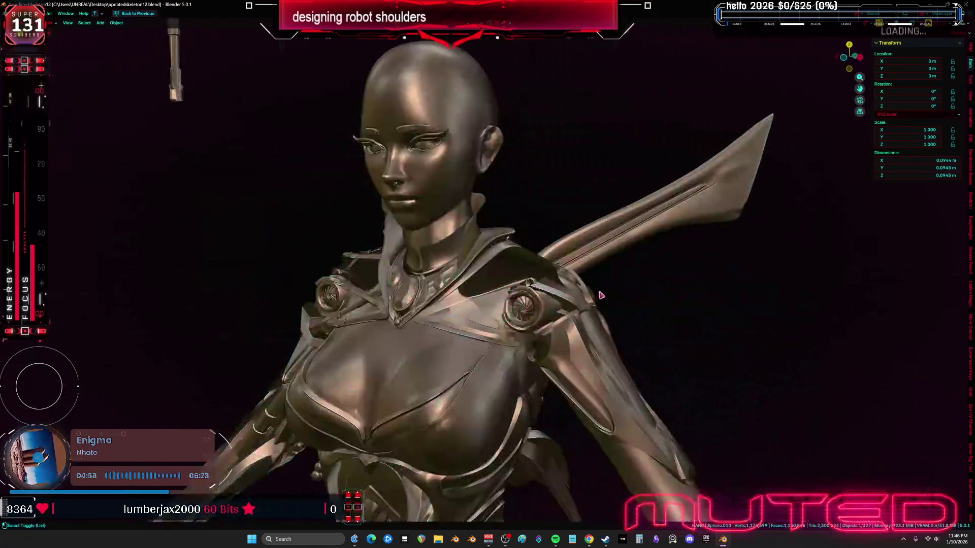
Step: Turn on X-ray, select the shoulder part, and try a linked duplicate before undoing it
scroll(601, 295, "up", 5)
key("shift+alt+z")
mouse_move(502, 385)
middle_mouse_down()
mouse_move(521, 270)
mouse_move(525, 338)
middle_mouse_up()
left_click(541, 349)
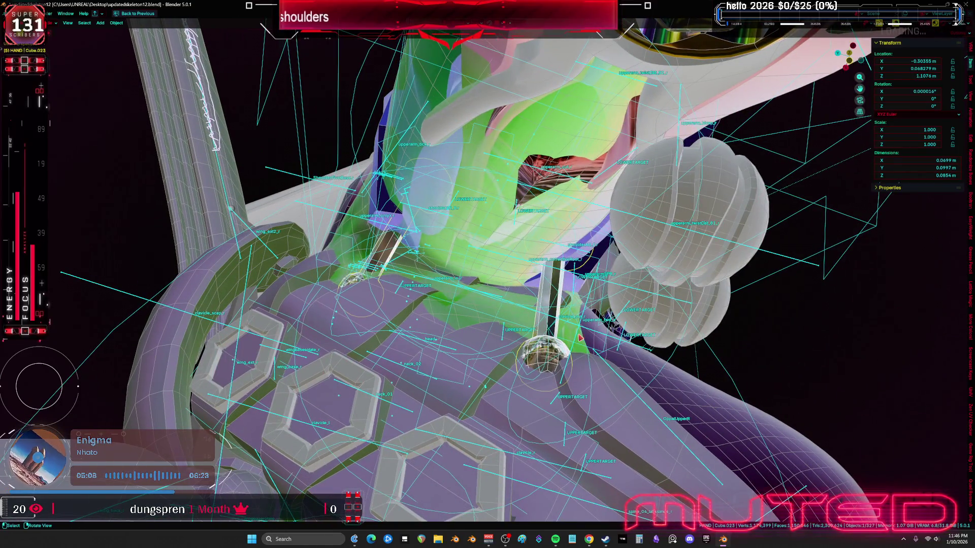
key("alt+d")
left_click(586, 311)
key("ctrl+z")
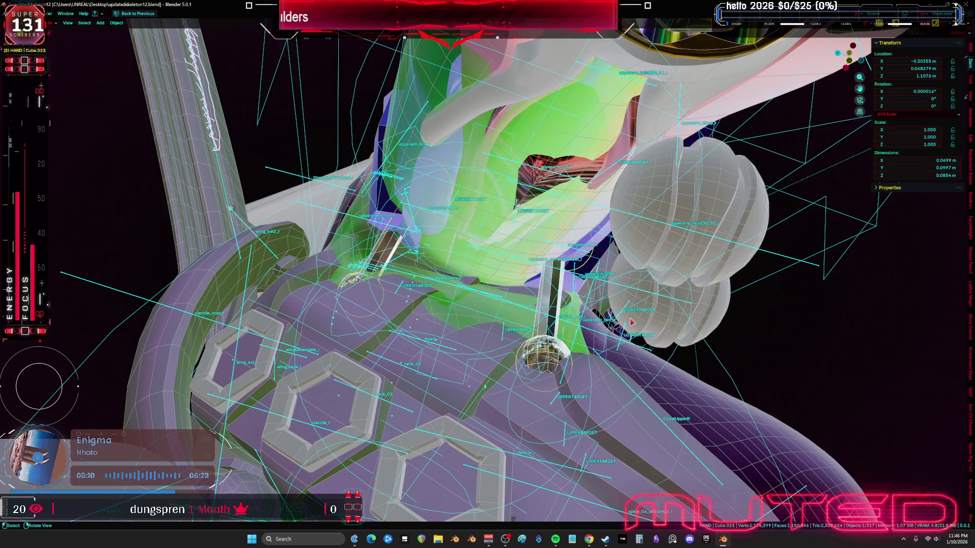
Step: Edit the sphere joint Sphere.010 with all its vertices selected
left_click(544, 351)
key("Tab")
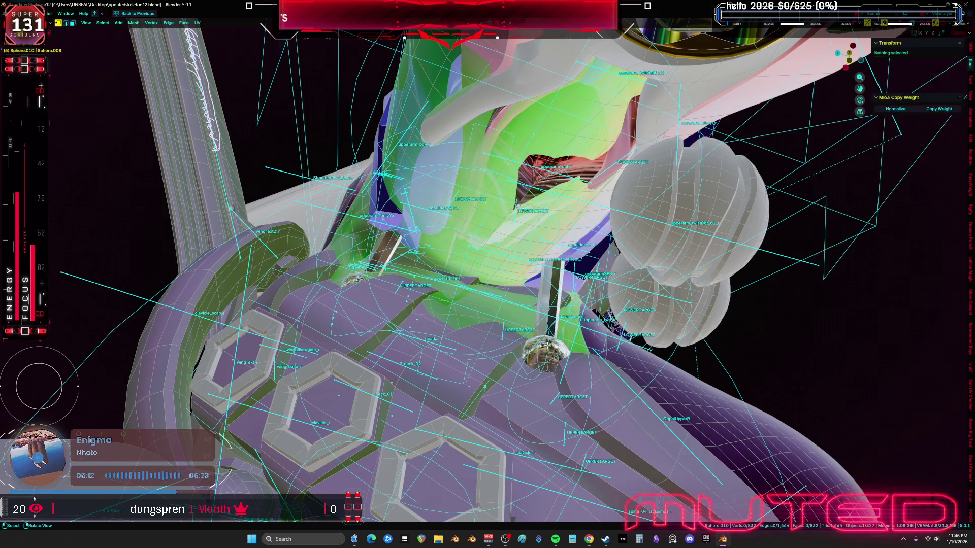
key("k")
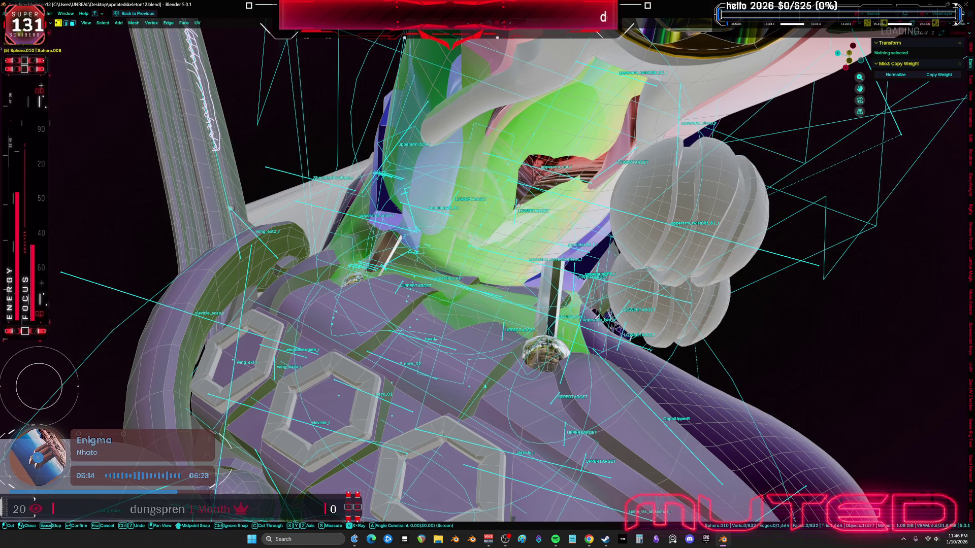
key("Escape")
key("a")
Step: Select both dumbbell pistons in Cube.023 and show the model as wireframe
middle_click_drag(554, 305, 570, 324)
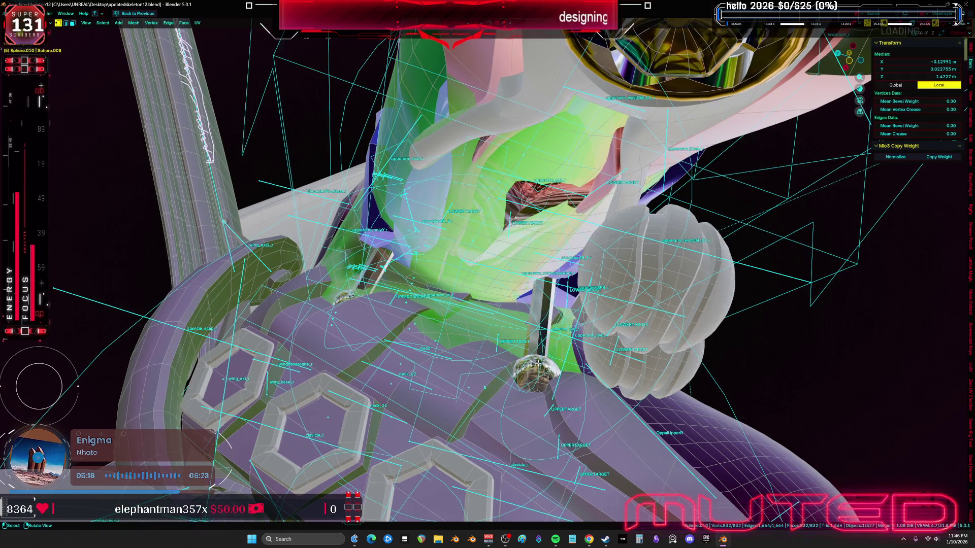
left_click(538, 363)
key("a")
key("shift+z")
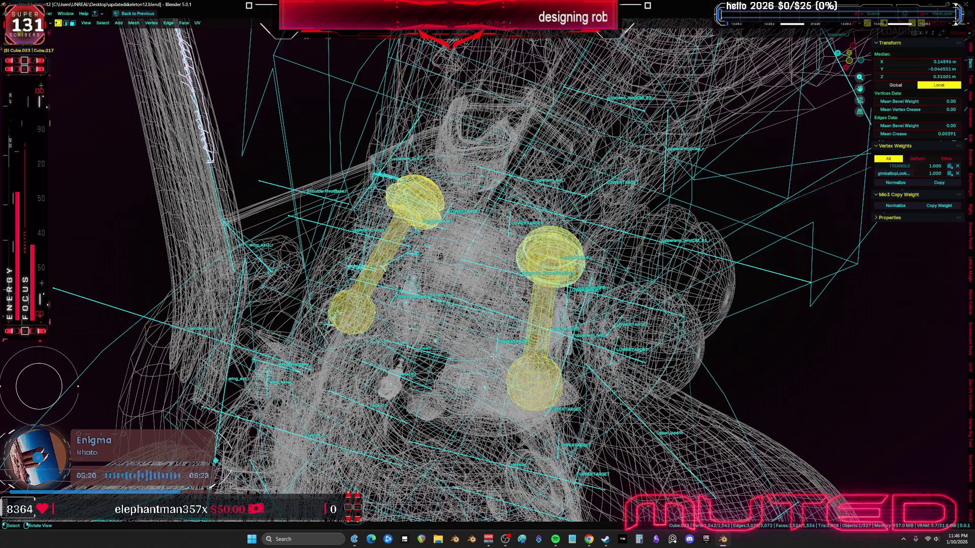
Step: Duplicate one dumbbell piston and place the copy, checking it in X-ray and wireframe
key("shift+d")
left_click(493, 356)
key("shift+z")
middle_click_drag(533, 375, 565, 412)
key("alt+z")
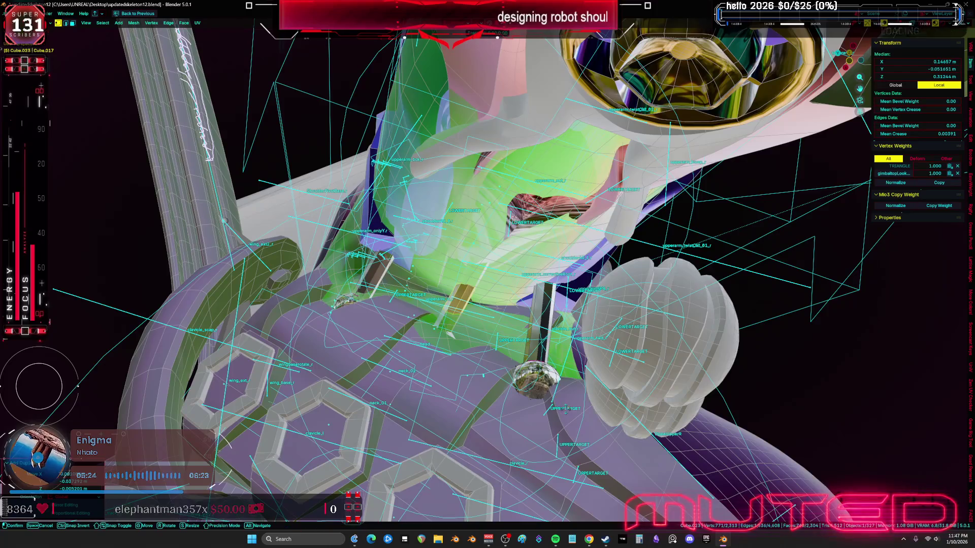
left_click(574, 399)
mouse_move(574, 399)
middle_mouse_down()
mouse_move(564, 444)
mouse_move(569, 308)
middle_mouse_up()
key("shift+z")
Step: Move the piston toward the turbine, its median near X 0.148 m, Z 0.309 m
key("g")
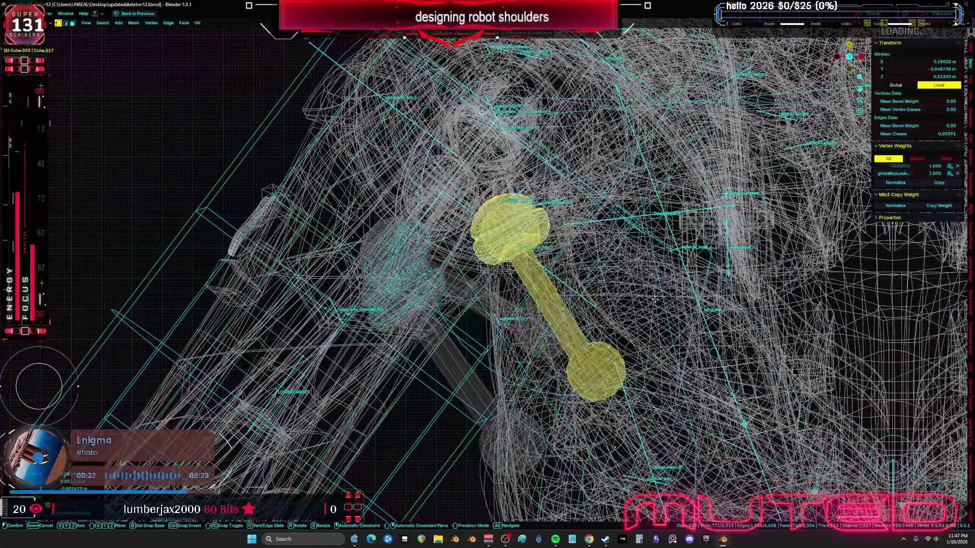
key("ctrl+z")
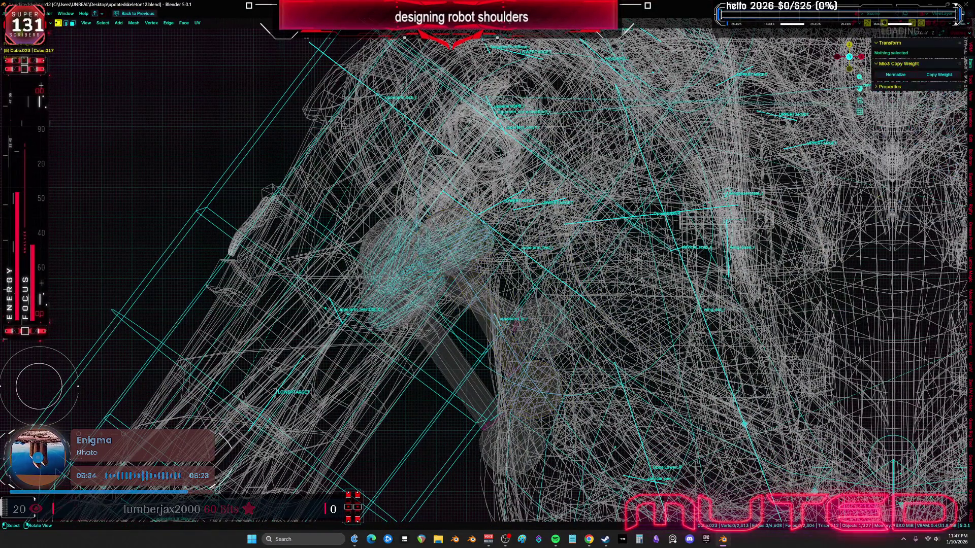
left_click(545, 364)
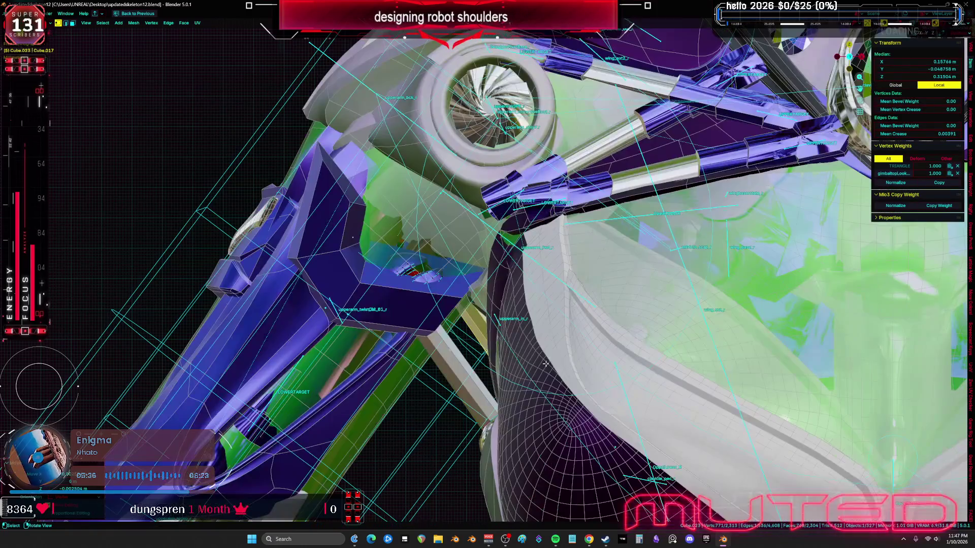
mouse_move(558, 437)
middle_mouse_down()
mouse_move(716, 408)
mouse_move(767, 420)
middle_mouse_up()
key("g")
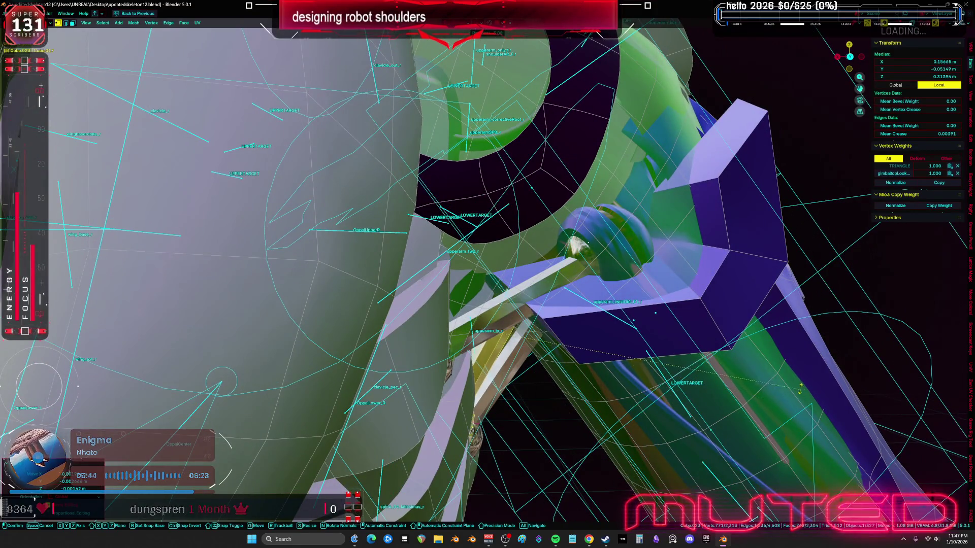
key("g")
mouse_move(757, 463)
middle_mouse_down()
mouse_move(709, 378)
mouse_move(756, 427)
mouse_move(760, 364)
mouse_move(513, 361)
middle_mouse_up()
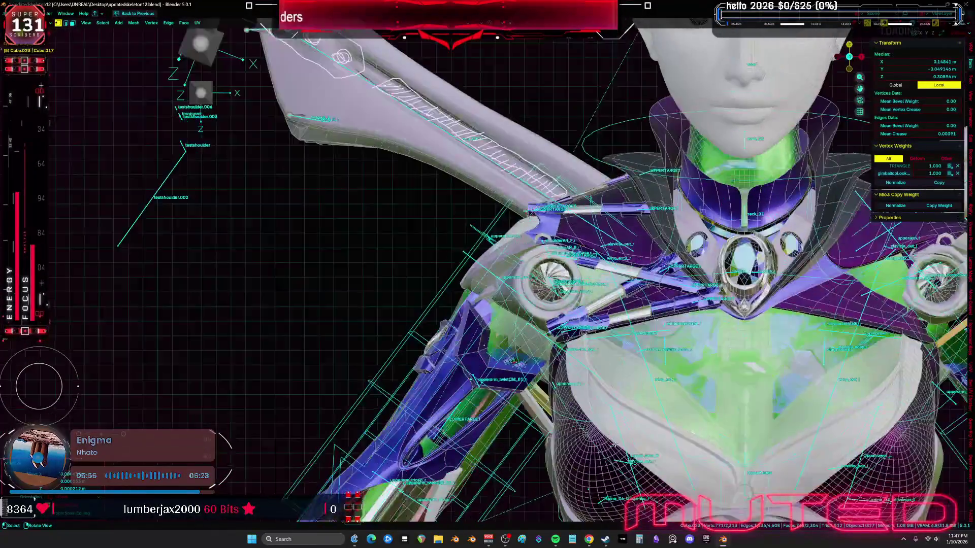
Step: Hide the overlays, save updatedskeleton12.blend and return to Object Mode
key("shift+alt+z")
key("ctrl+s")
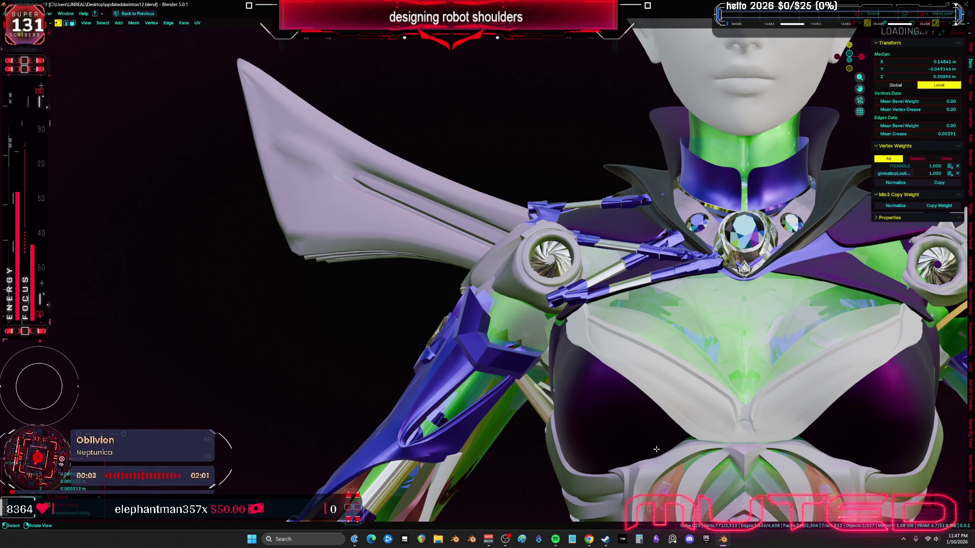
mouse_move(656, 449)
middle_mouse_down()
mouse_move(732, 311)
mouse_move(631, 281)
middle_mouse_up()
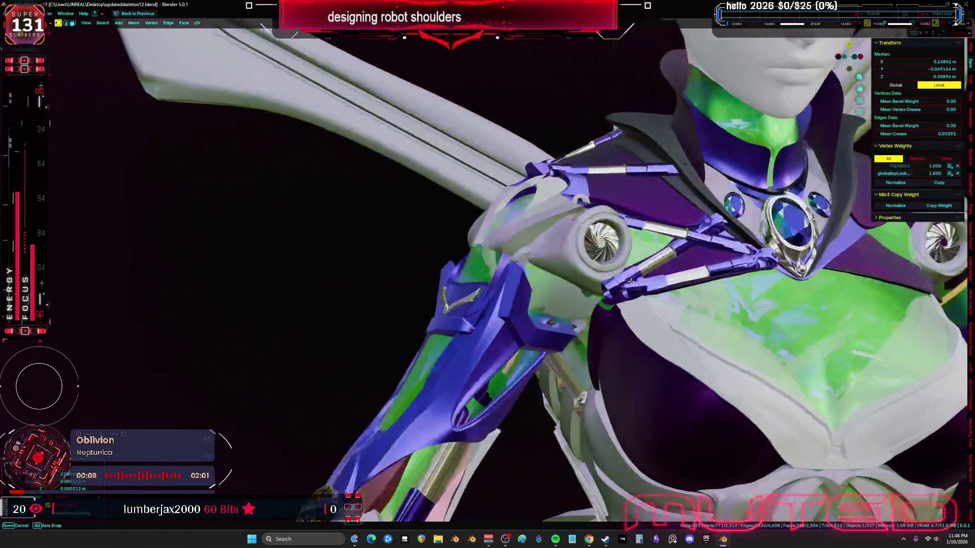
key("Tab")
scroll(566, 303, "up", 5)
Step: Slightly reposition the upper-arm bracket Cube.018's mesh in Edit Mode
left_click(566, 303)
key("Tab")
mouse_move(566, 303)
middle_mouse_down()
mouse_move(592, 320)
mouse_move(536, 331)
mouse_move(551, 339)
middle_mouse_up()
key("g")
left_click(589, 323)
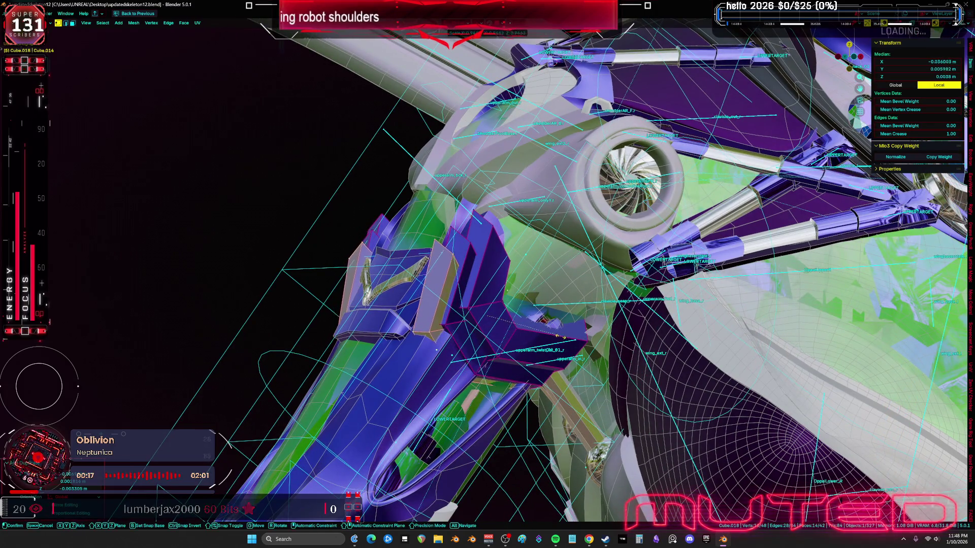
mouse_move(551, 339)
middle_mouse_down()
mouse_move(613, 364)
mouse_move(589, 359)
mouse_move(584, 380)
middle_mouse_up()
key("Tab")
Step: Save updatedskeleton12.blend again and view the model in X-ray with Material Preview
mouse_move(626, 326)
middle_mouse_down()
mouse_move(534, 302)
mouse_move(658, 320)
mouse_move(665, 338)
mouse_move(528, 339)
mouse_move(547, 290)
mouse_move(586, 283)
middle_mouse_up()
key("alt+z")
key("alt+z")
key("ctrl+s")
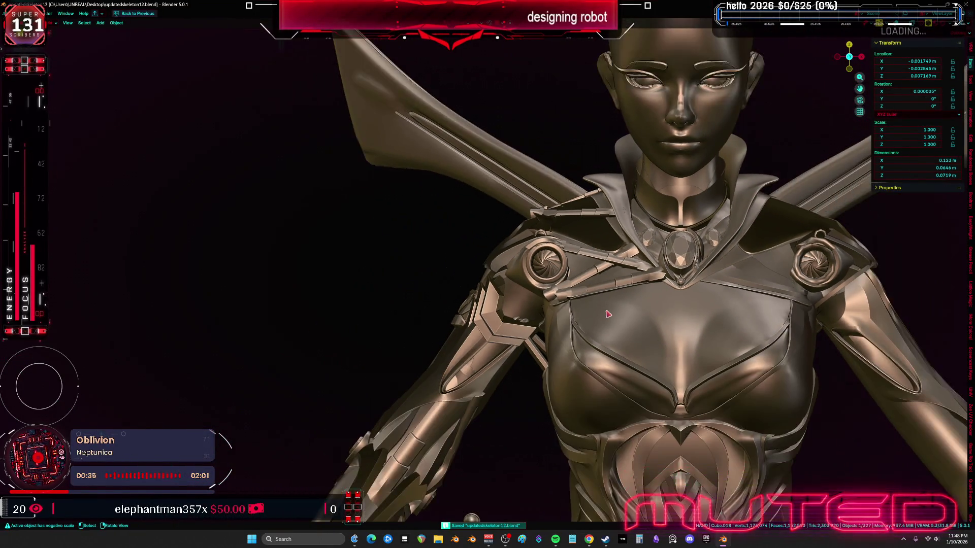
middle_click_drag(608, 314, 412, 339)
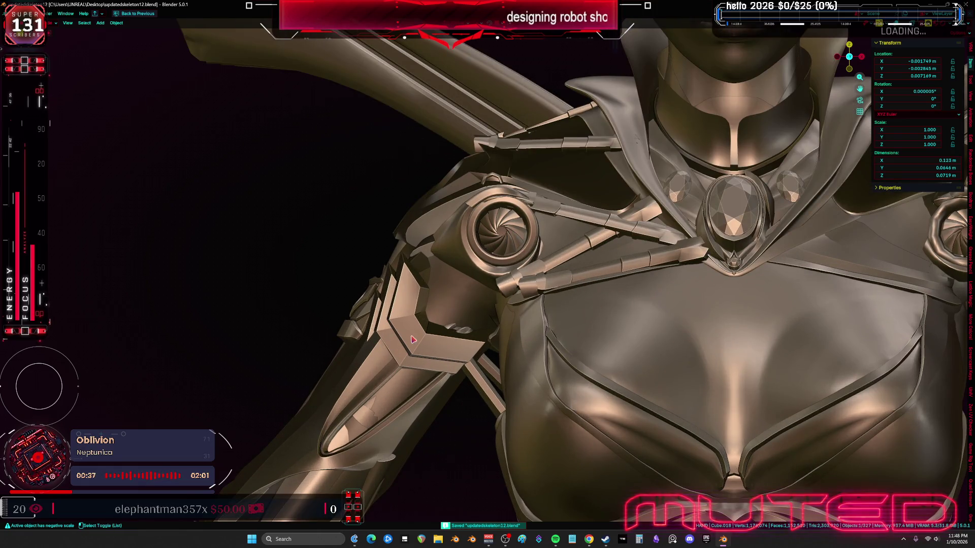
key("alt+z")
left_click(440, 400)
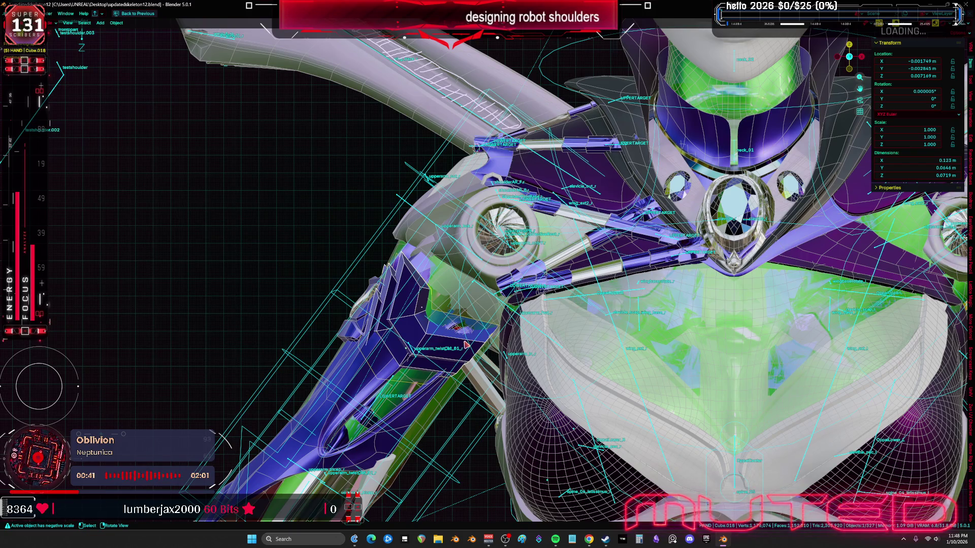
Step: Select the whole bracket mesh and set its edge crease to full 1.00
key("Tab")
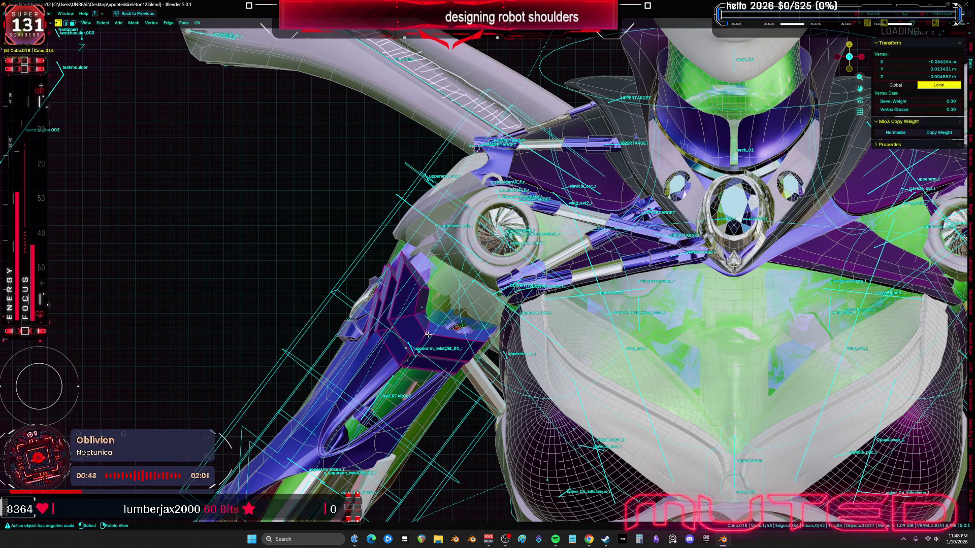
key("l")
middle_click_drag(427, 335, 416, 347)
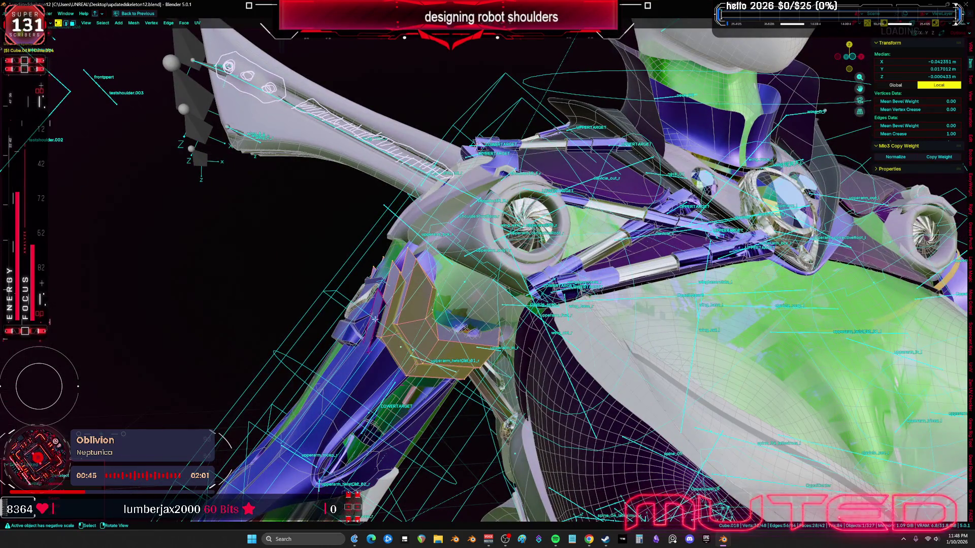
middle_click_drag(393, 319, 467, 267)
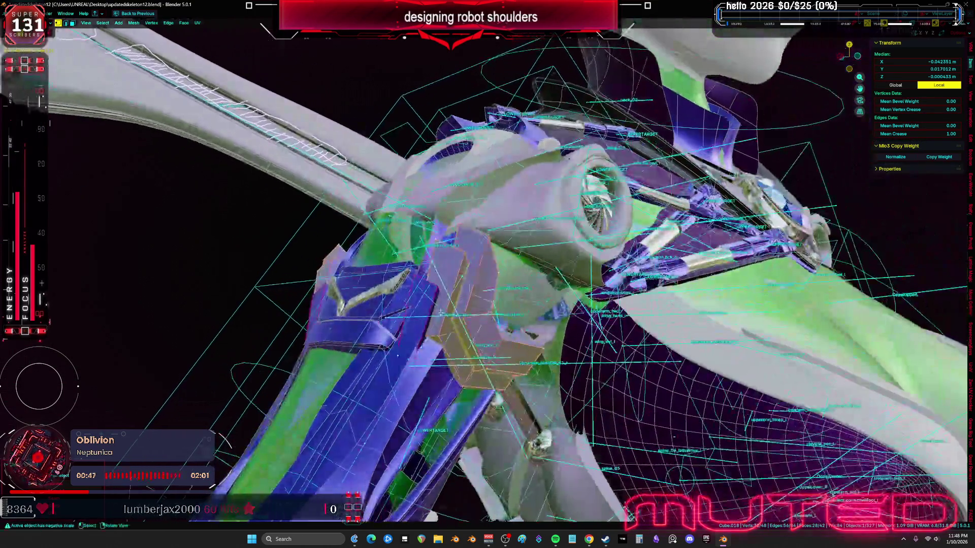
key("shift+l")
key("a")
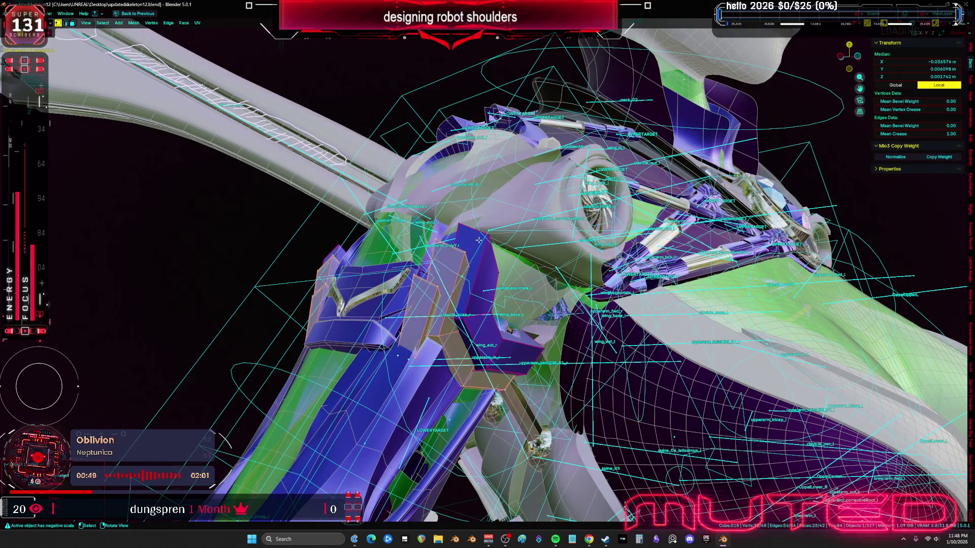
key("shift+e")
left_click(660, 376)
mouse_move(660, 375)
middle_mouse_down()
mouse_move(501, 350)
mouse_move(568, 360)
middle_mouse_up()
key("shift+e")
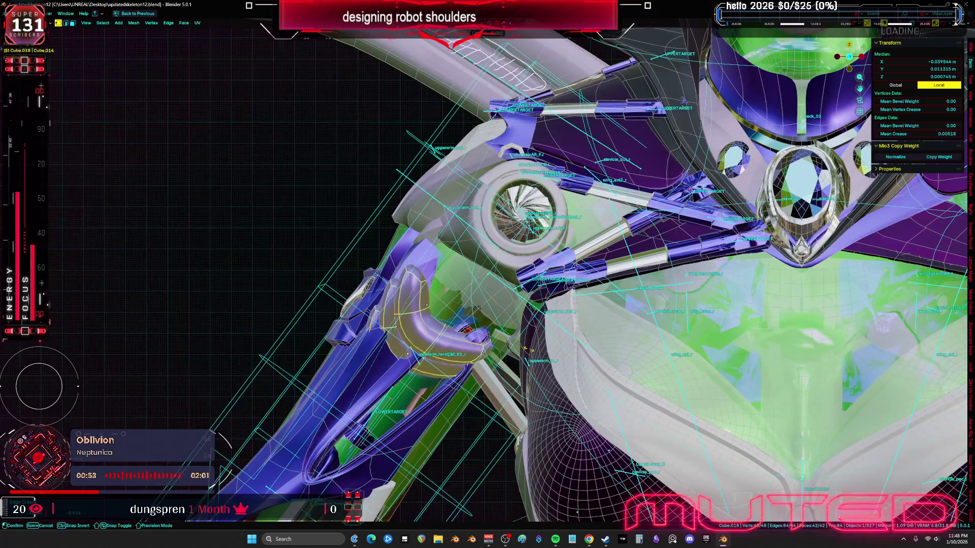
left_click(607, 375)
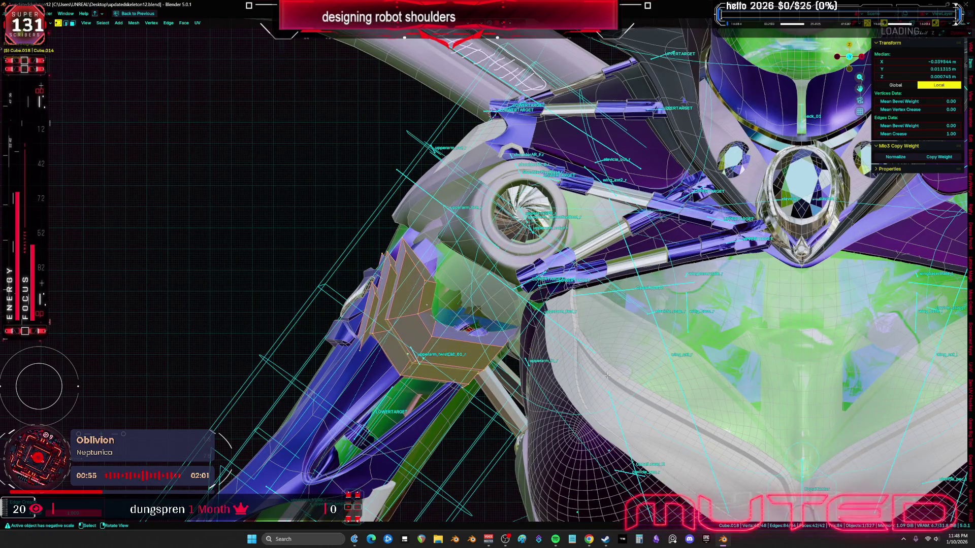
Step: Fully crease a selected edge loop on the bracket and delete some vertices
left_click(411, 318, "alt")
middle_click_drag(412, 318, 417, 333)
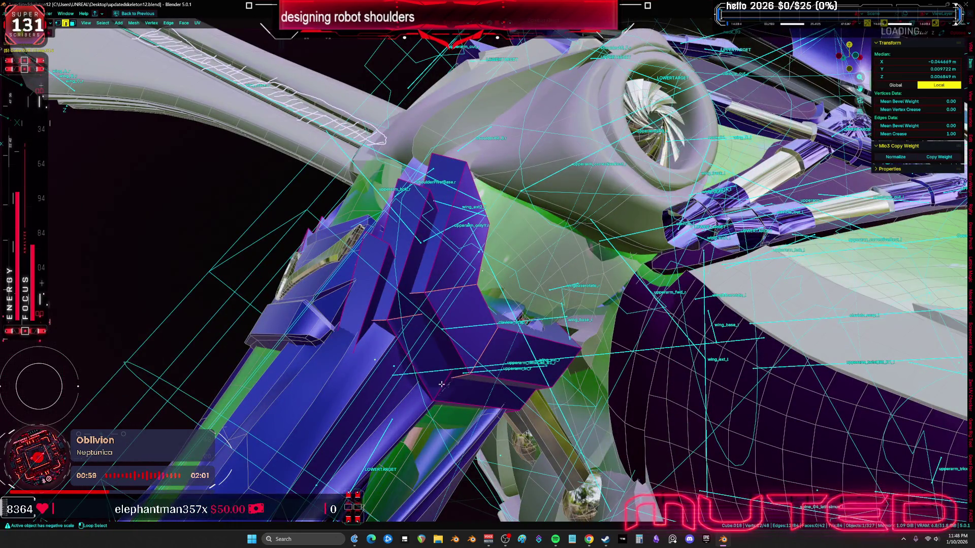
left_click(417, 333, "alt+shift")
key("shift+e")
left_click(383, 342)
key("1")
key("shift+e")
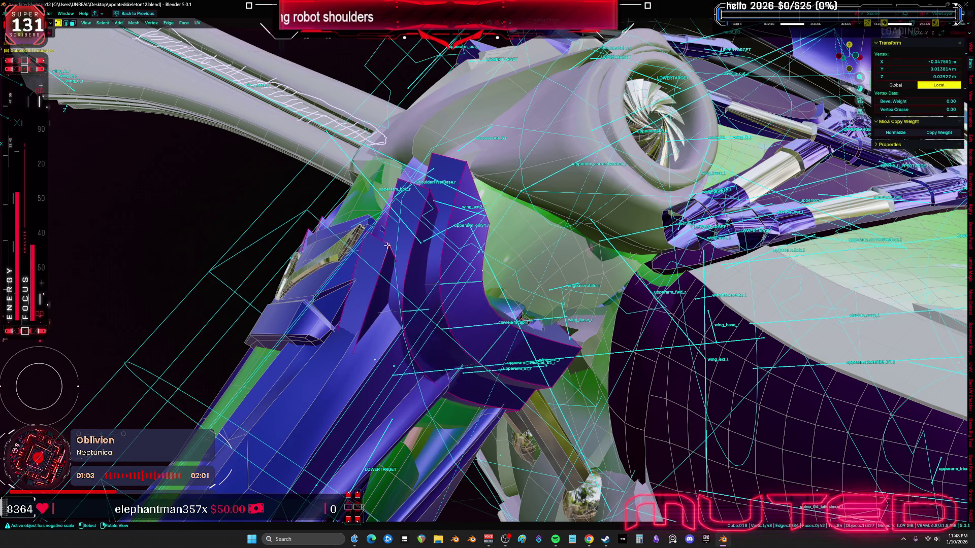
key("1")
key("Return")
key("x")
left_click(388, 249)
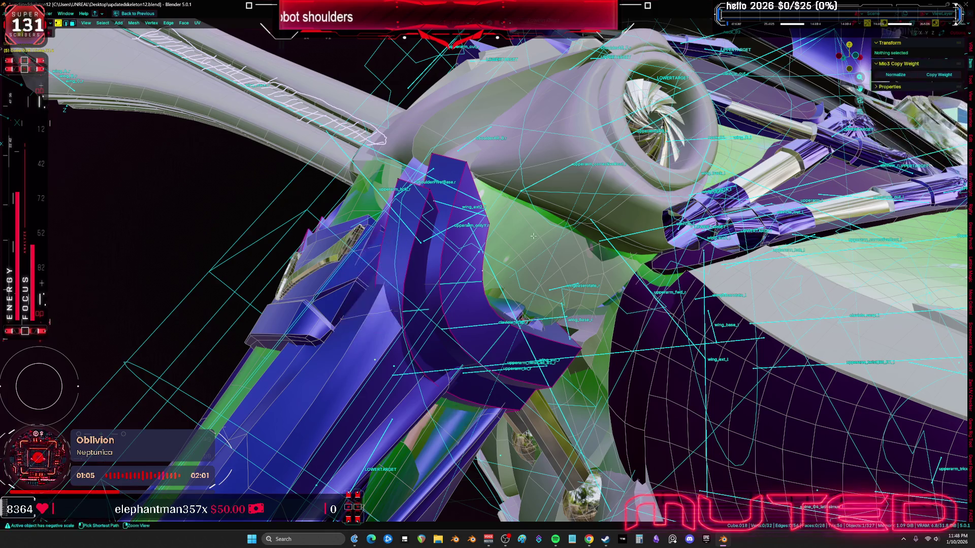
Step: Bevel an edge loop on the blue bracket by about 0.0094 m
key("ctrl+Tab")
mouse_move(355, 330)
middle_mouse_down()
mouse_move(312, 400)
mouse_move(633, 378)
mouse_move(400, 285)
middle_mouse_up()
key("Tab")
left_click(400, 286, "alt")
key("ctrl+b")
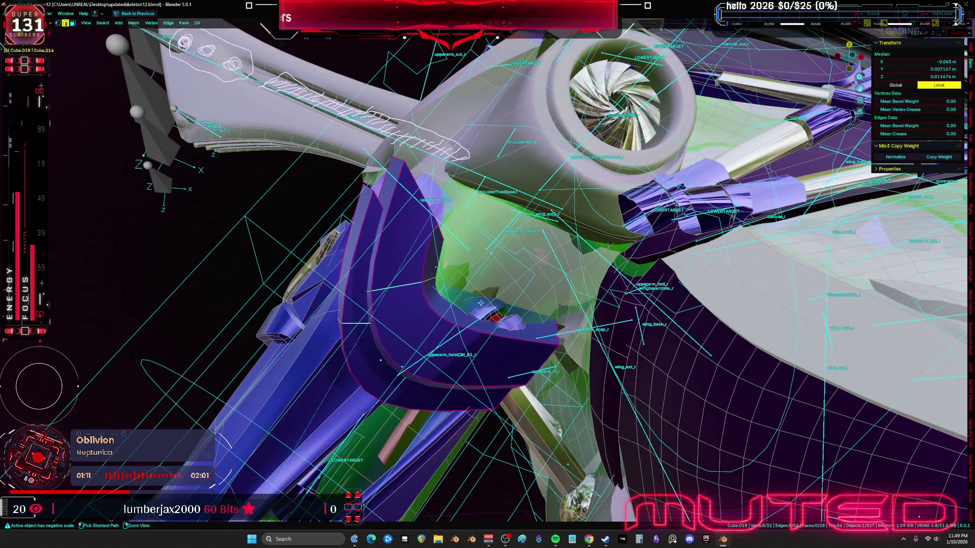
left_click(482, 334)
Step: Select two faces on the bracket and move them to a new position
key("3")
mouse_move(482, 335)
middle_mouse_down()
mouse_move(494, 325)
mouse_move(528, 376)
mouse_move(548, 382)
mouse_move(528, 350)
middle_mouse_up()
left_click(493, 325)
left_click(494, 325, "shift")
key("g")
left_click(539, 385)
key("shift+alt+z")
key("g")
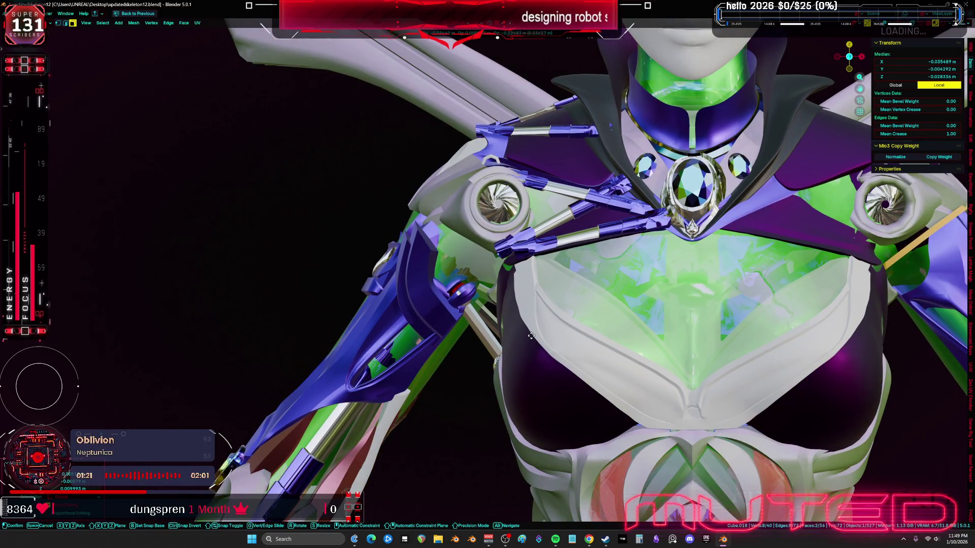
Step: Place the moved arm faces and trackball-rotate them
left_click(531, 333)
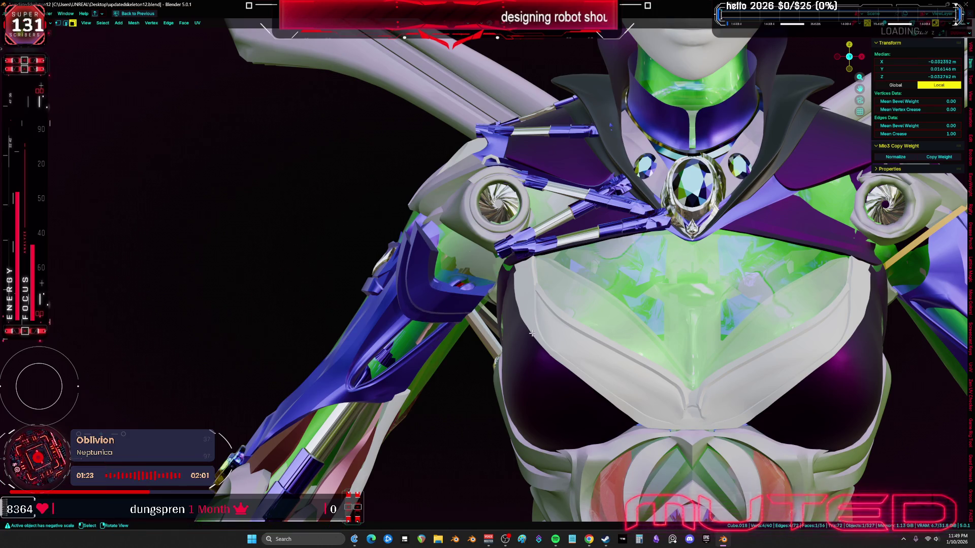
key("r")
key("r")
left_click(514, 306)
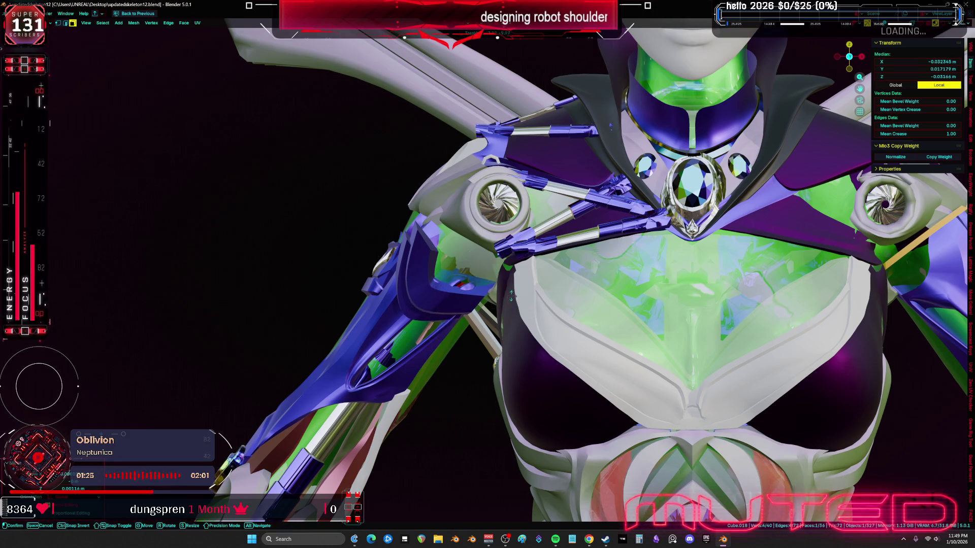
scroll(514, 306, "up", 4)
middle_click_drag(513, 306, 447, 339)
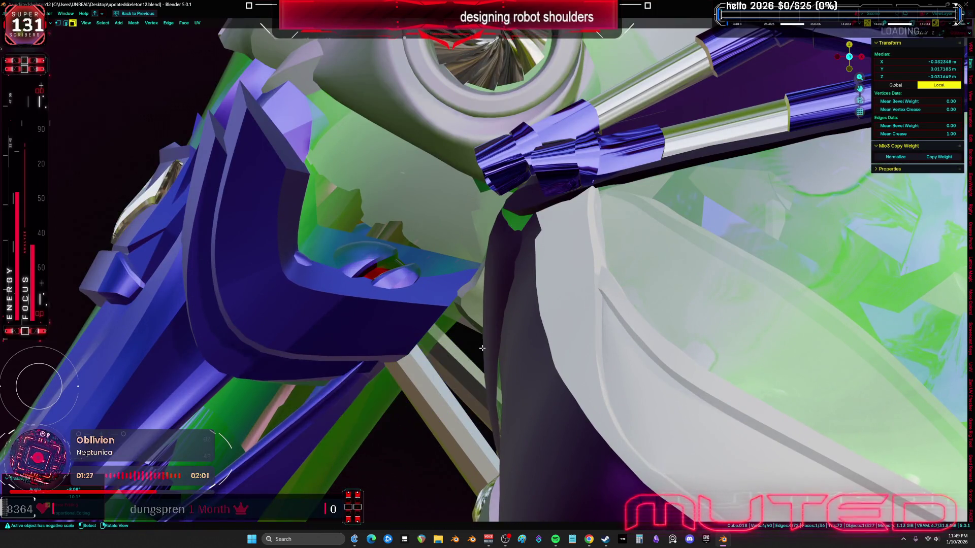
key("shift+alt+z")
Step: Rotate and move the inner-curve faces to taper the bracket's lower end
left_click(439, 333, "ctrl")
middle_click_drag(435, 334, 411, 314)
left_click(396, 310)
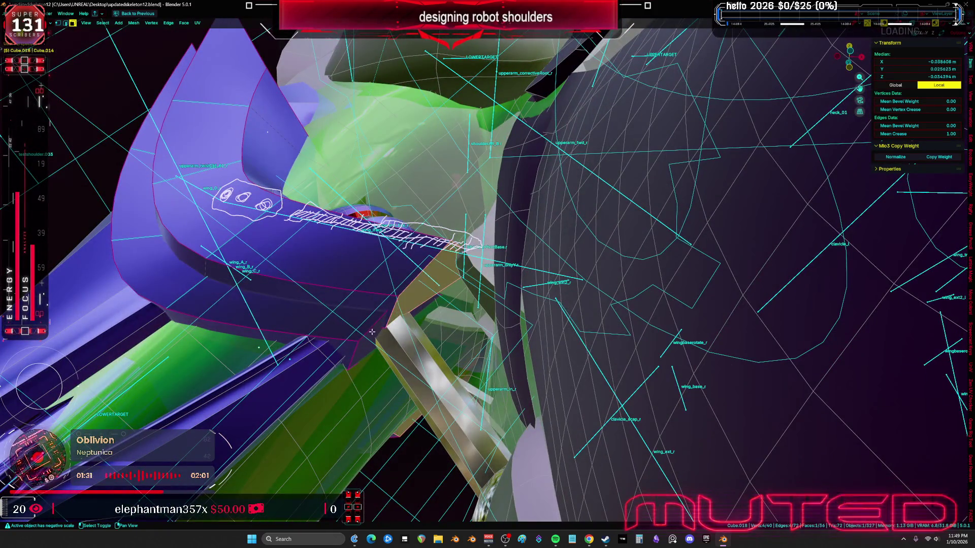
key("KP_Decimal")
key("shift+alt+z")
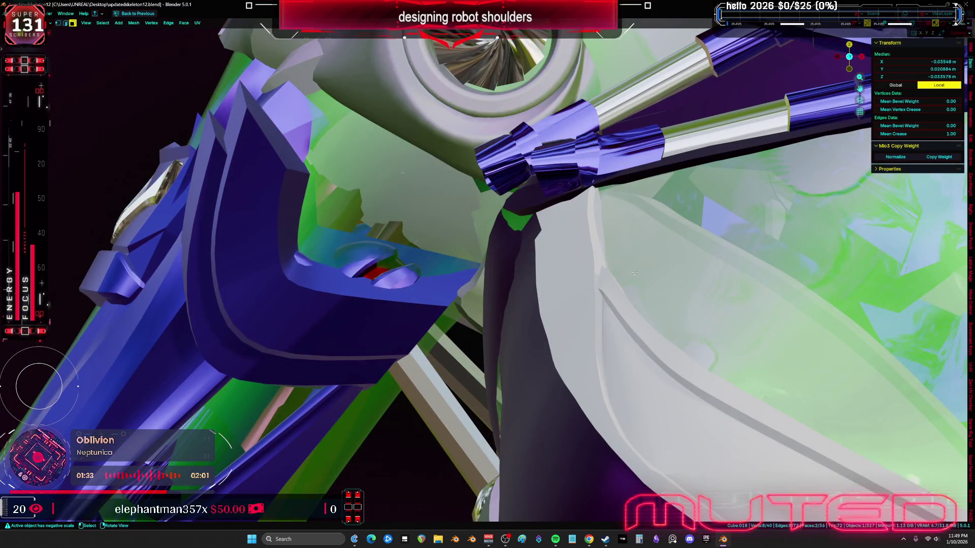
key("r")
key("r")
left_click(624, 264)
key("g")
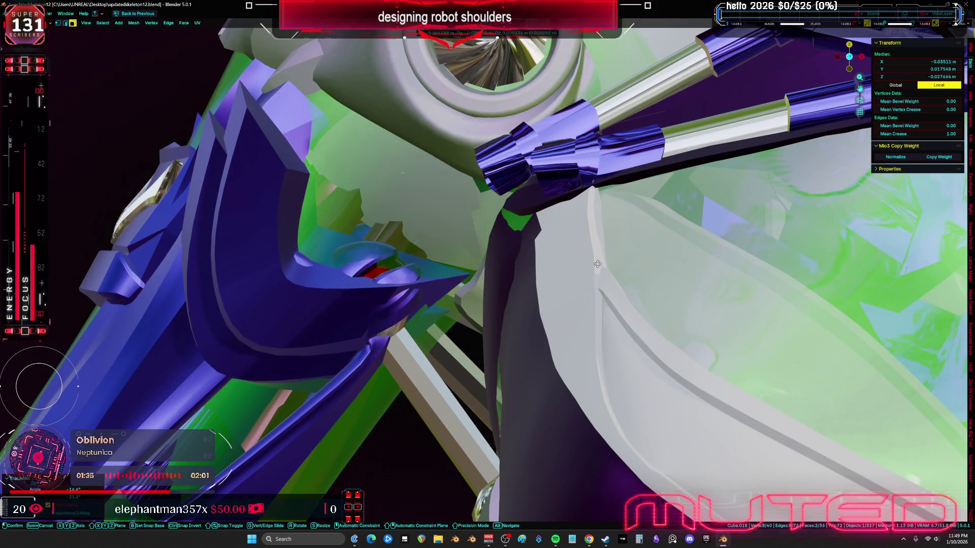
middle_click_drag(599, 266, 695, 339)
key("shift+z")
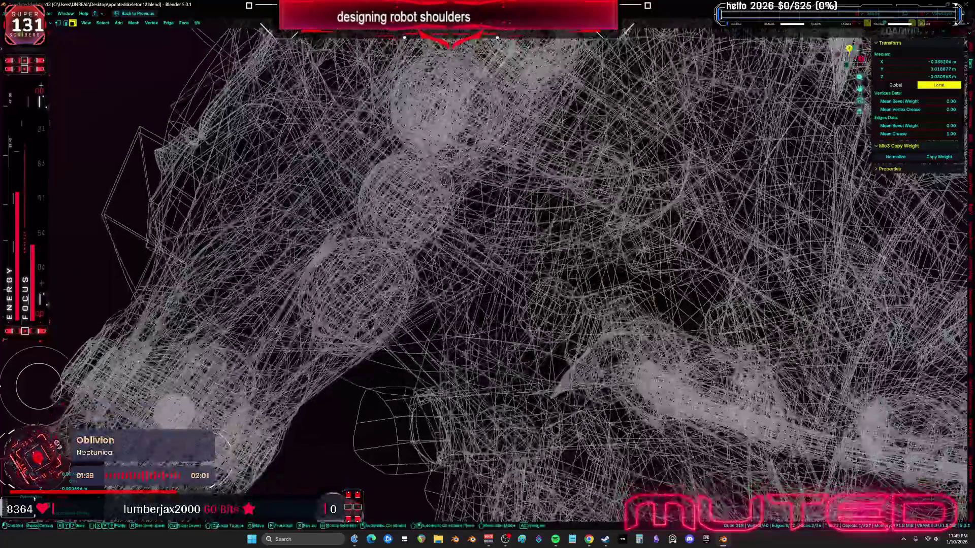
Step: Set the tapered bracket faces beneath the turbine, then view it see-through with bones shown
middle_click_drag(563, 297, 577, 303)
key("shift+z")
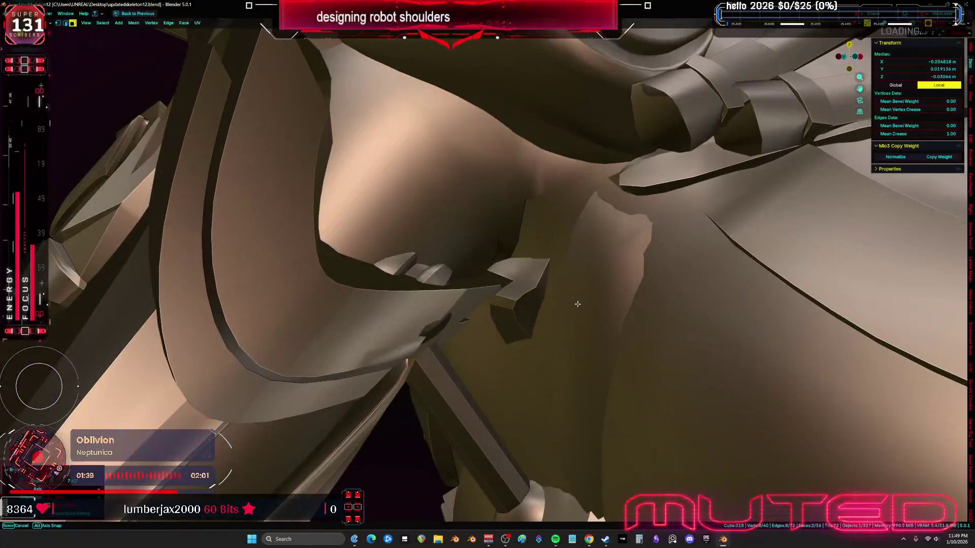
left_click(621, 391)
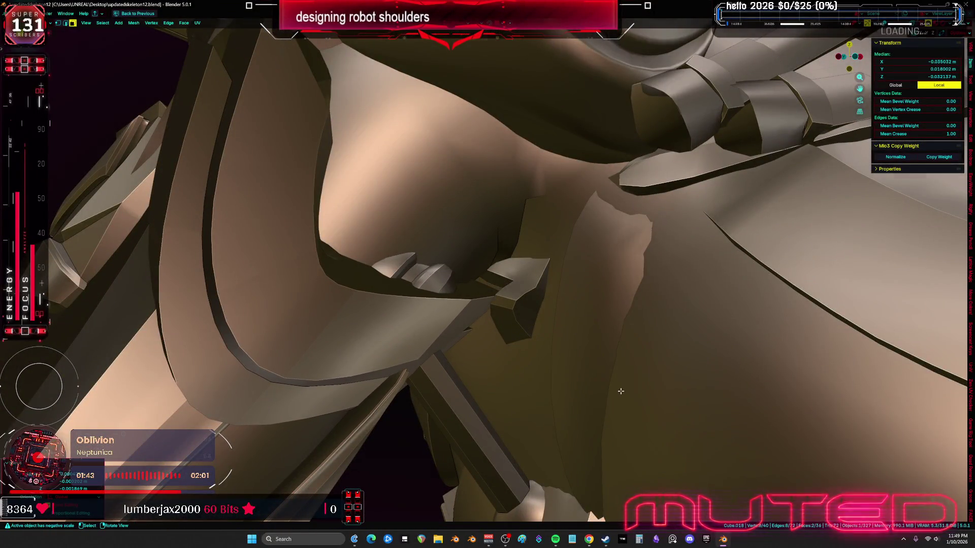
middle_click_drag(621, 391, 620, 391)
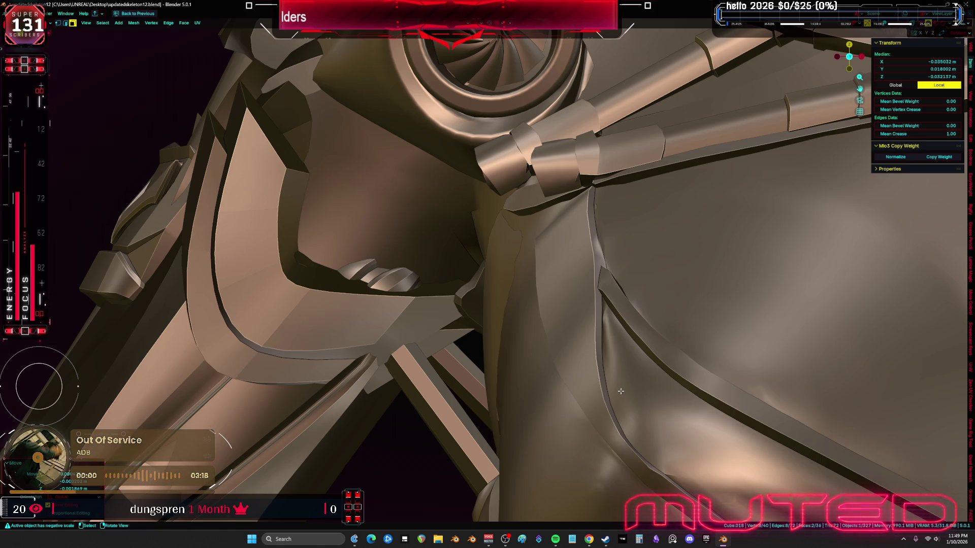
middle_click_drag(512, 259, 519, 270, "shift")
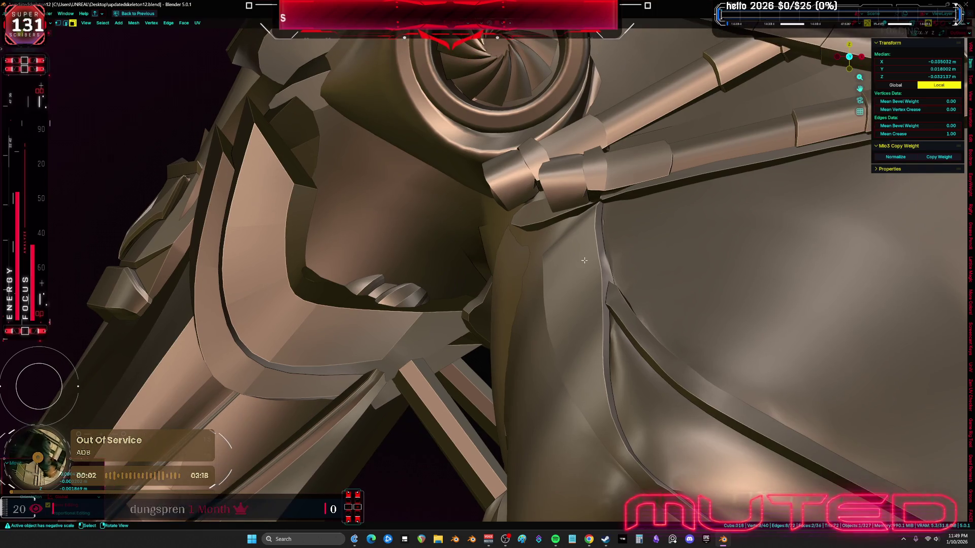
key("shift+alt+z")
key("alt+z")
key("alt+z")
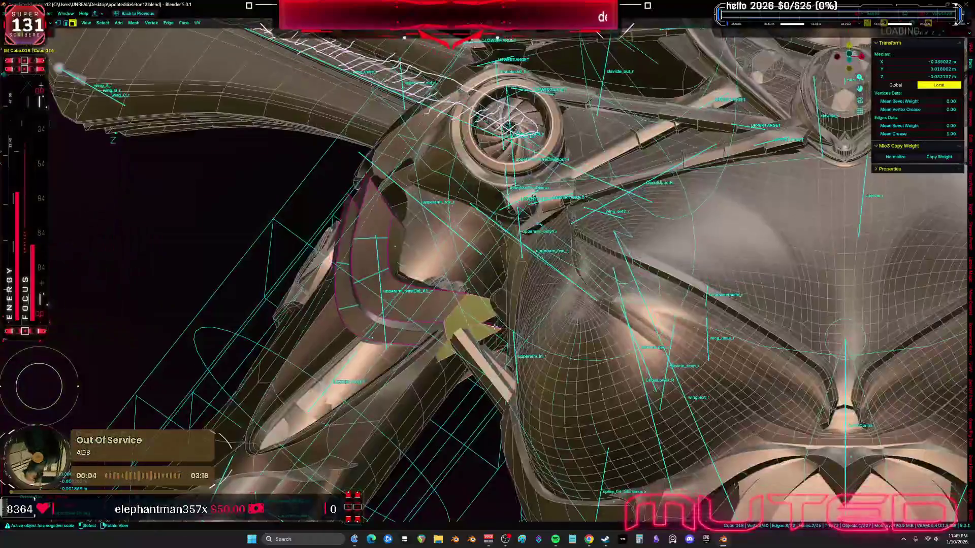
Step: Return to Object Mode and inspect the robot with overlays toggled
key("ctrl+Tab")
left_click(435, 326)
key("shift+alt+z")
mouse_move(435, 326)
middle_mouse_down()
mouse_move(379, 262)
mouse_move(357, 290)
mouse_move(497, 272)
mouse_move(495, 248)
mouse_move(401, 249)
mouse_move(462, 261)
mouse_move(500, 242)
mouse_move(608, 251)
mouse_move(584, 225)
mouse_move(525, 271)
middle_mouse_up()
key("shift+alt+z")
Step: Hide the robot body mesh and select the spheres and objects around the shoulder
left_click(443, 272)
key("KP_Decimal")
key("h")
left_click(500, 242)
left_click(609, 251)
left_click(525, 271)
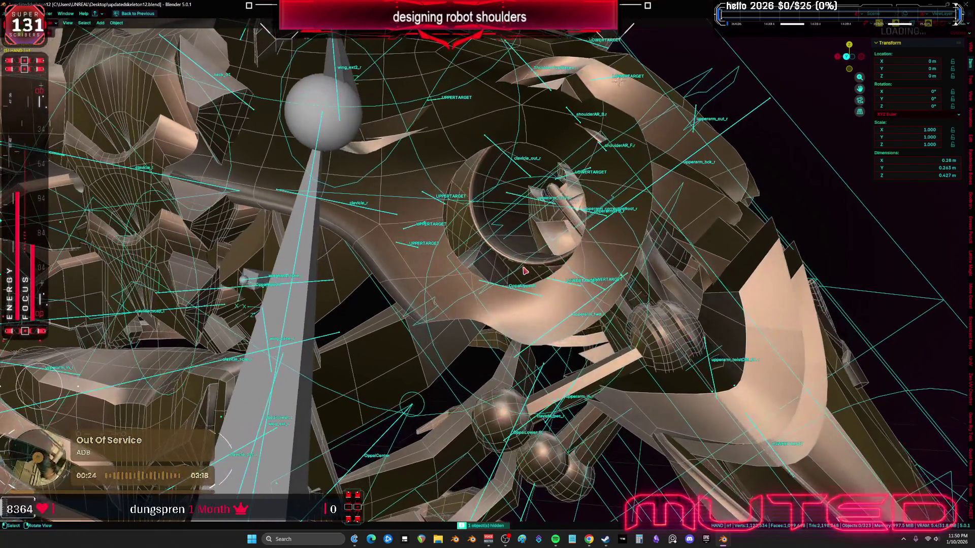
Step: Slide an edge loop of the turbine ring along Y to a median of about 0.088 m
left_click(519, 256)
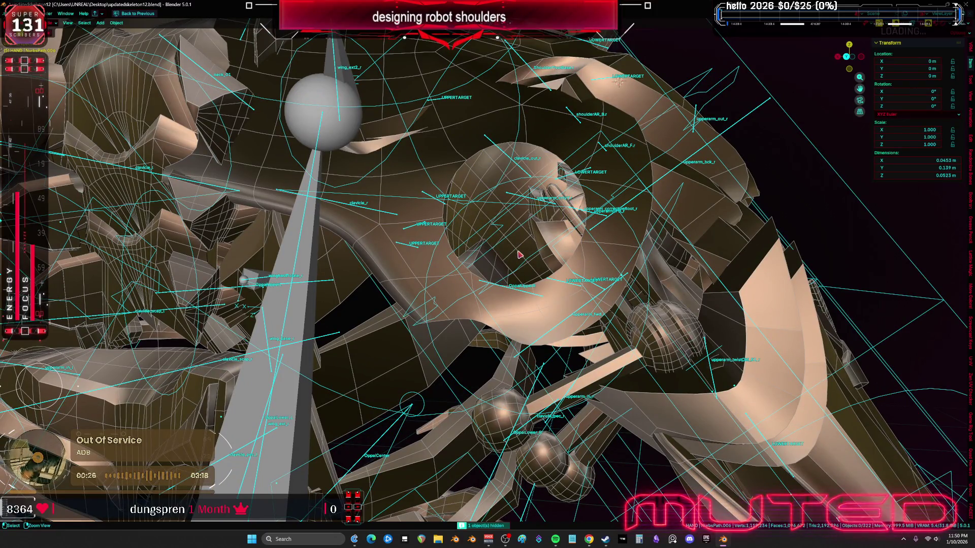
key("Tab")
middle_click_drag(518, 254, 515, 233)
key("2")
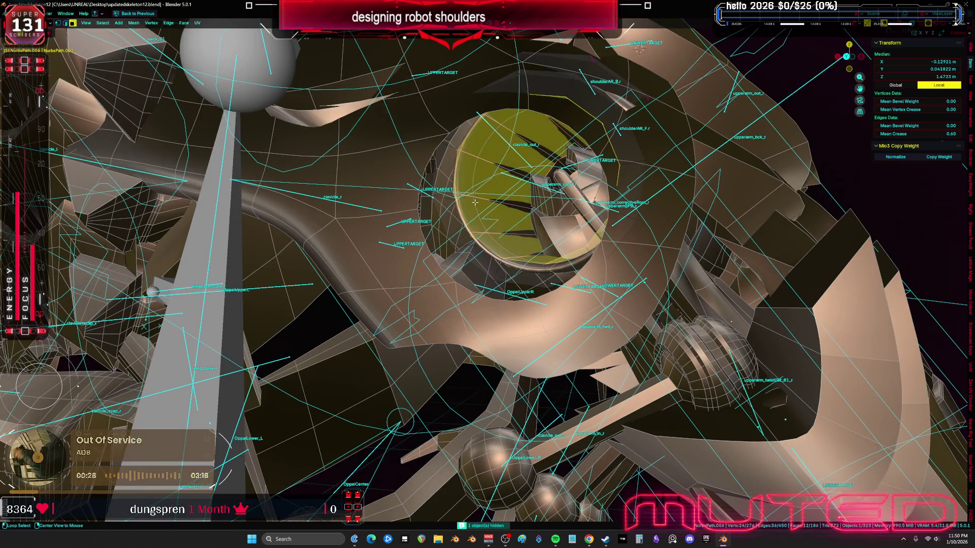
left_click(467, 205, "alt")
key("g")
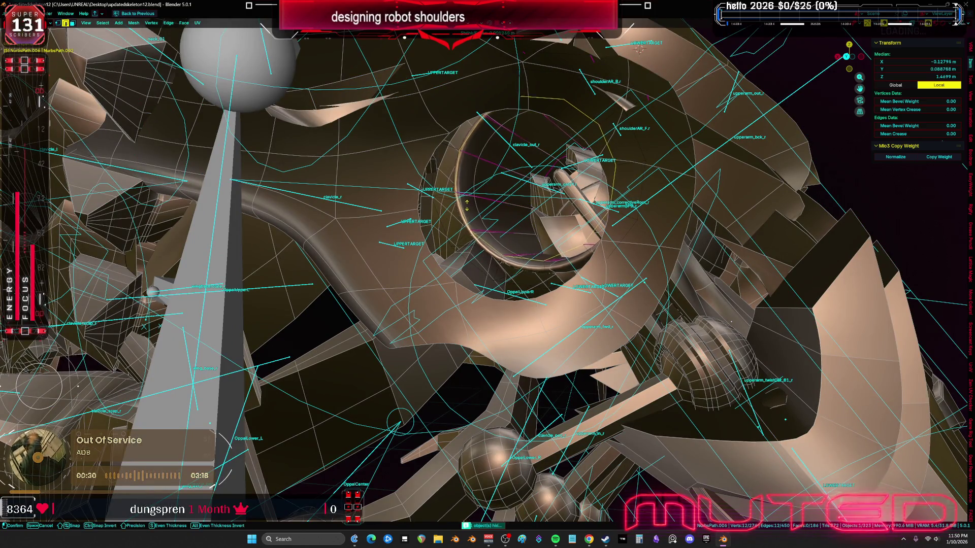
key("y")
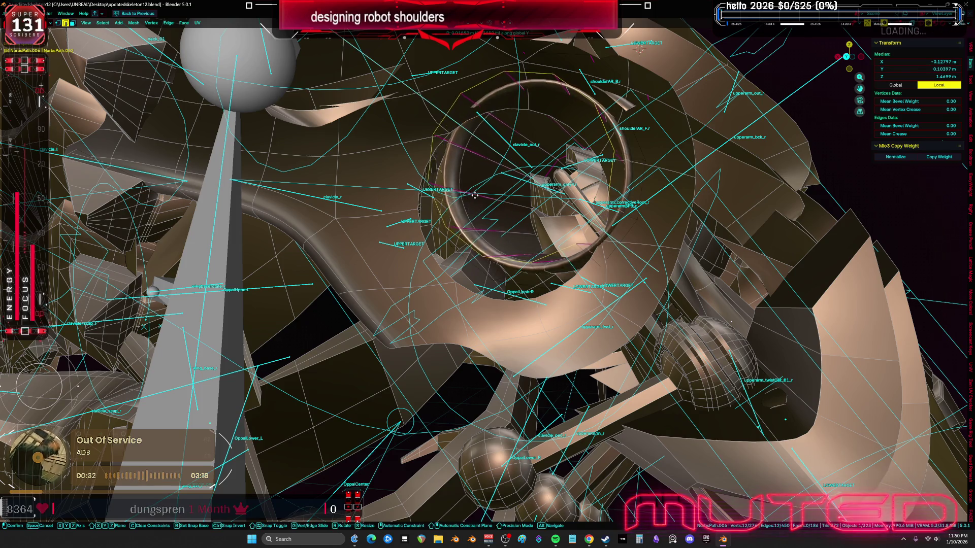
left_click(486, 206)
scroll(486, 206, "down", 4)
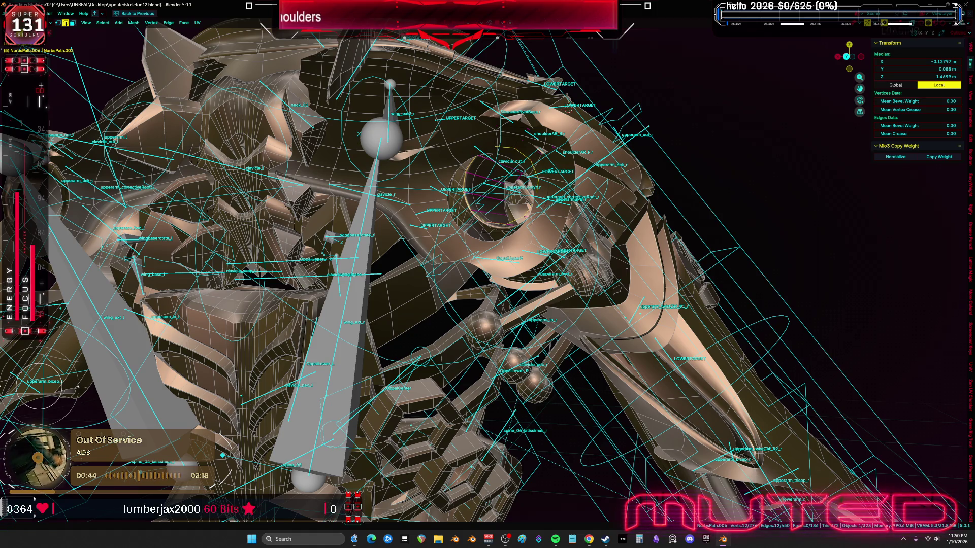
mouse_move(656, 166)
middle_mouse_down()
mouse_move(638, 215)
mouse_move(512, 216)
middle_mouse_up()
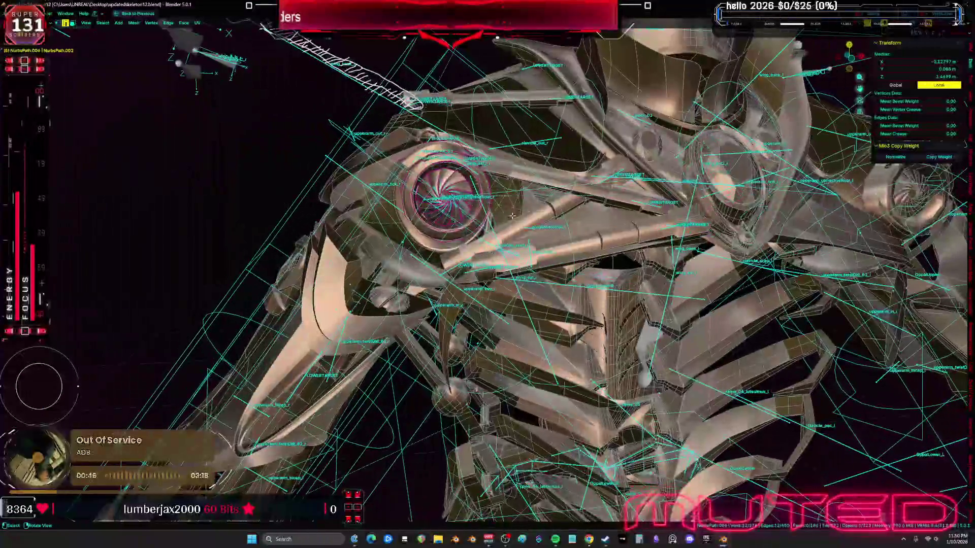